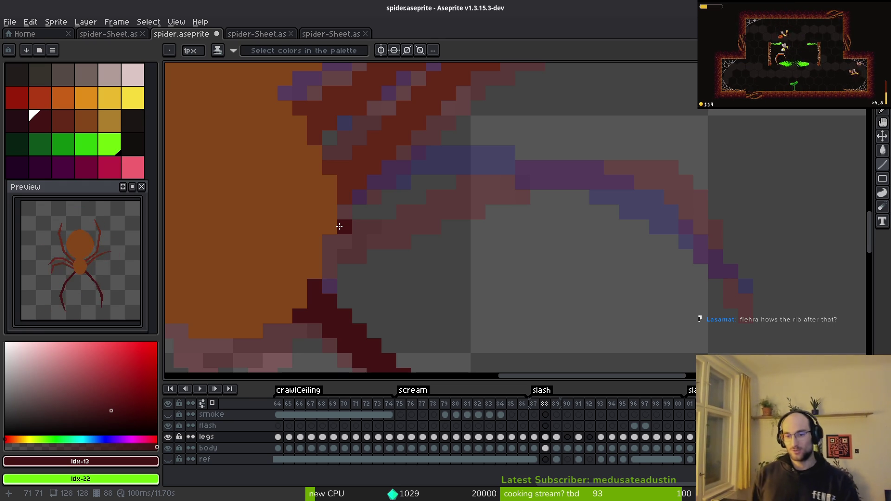
Step: Switch the drawing colour to the darker red #431414
alt+click(426, 200)
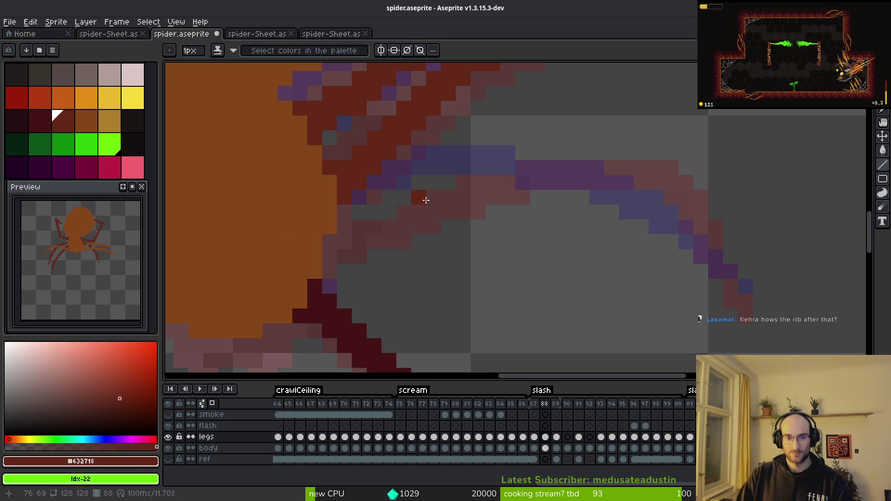
drag(426, 200, 415, 237)
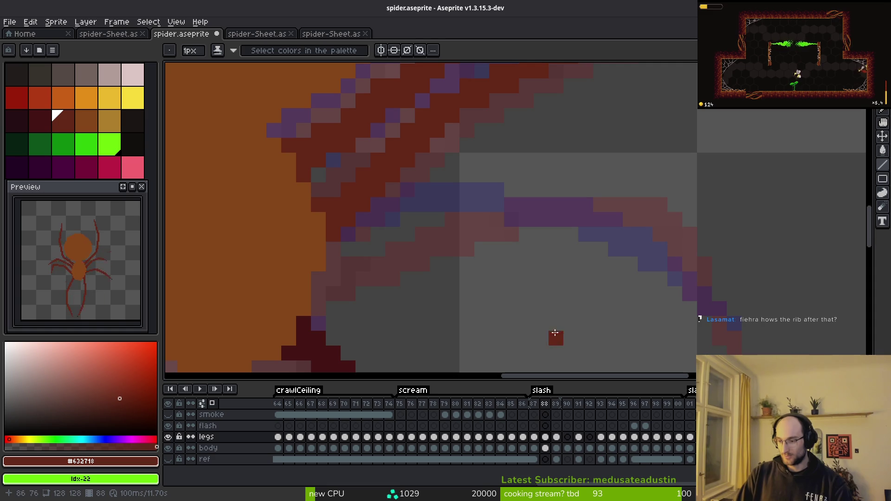
scroll(585, 306, down, 2)
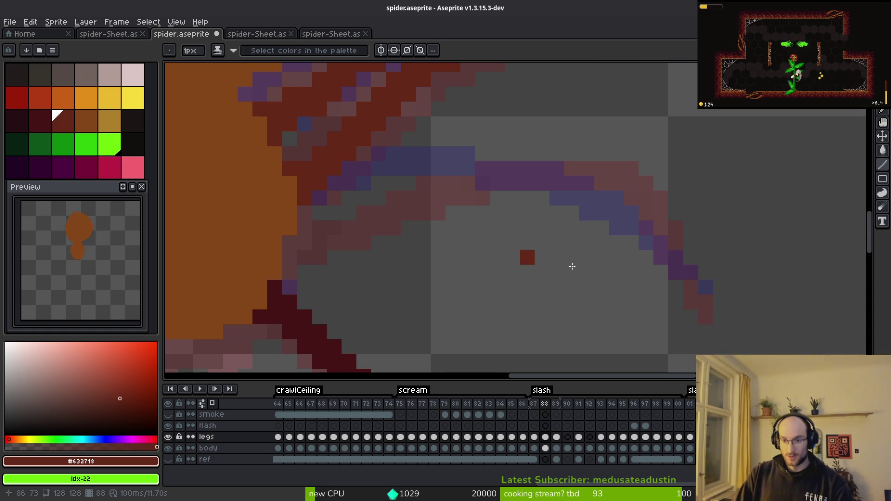
scroll(568, 264, down, 3)
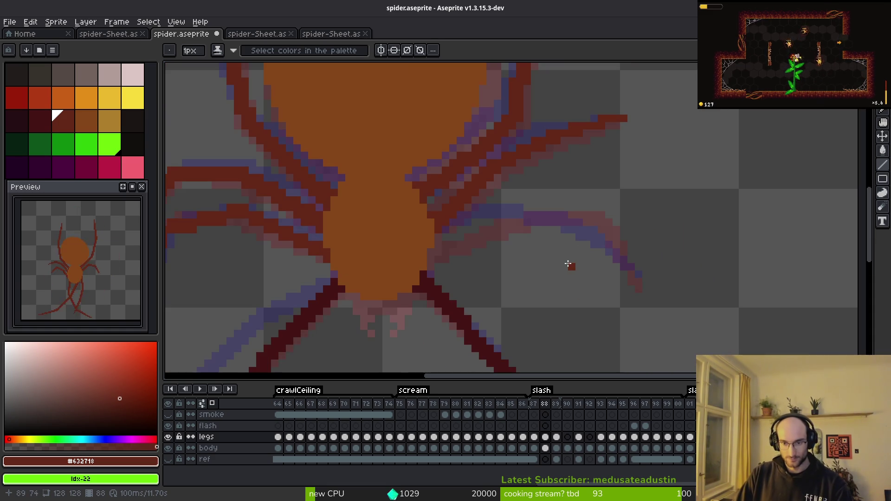
alt+click(455, 304)
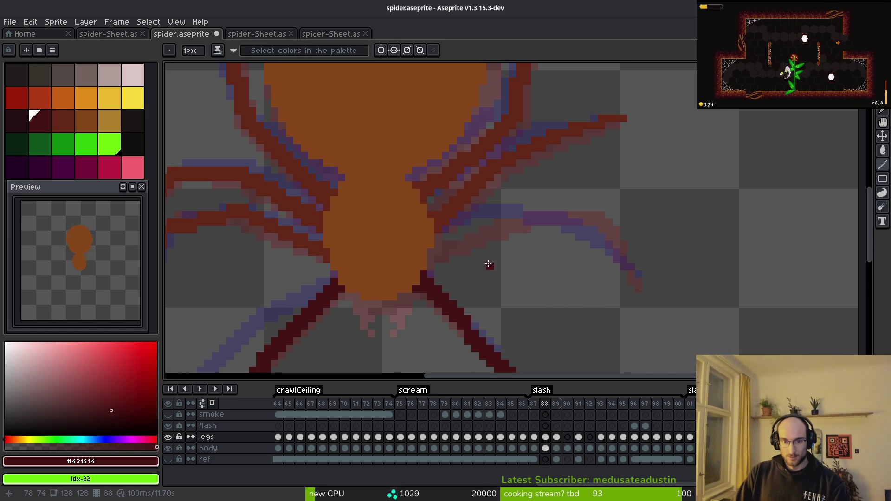
scroll(472, 245, up, 3)
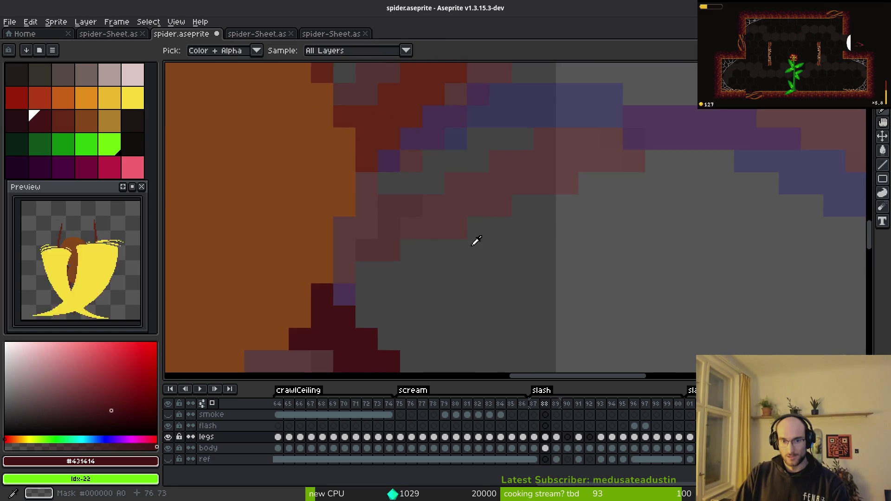
Step: Draw a dark #431414 line outward along a right-side leg, adding pixels beside it
click(438, 242)
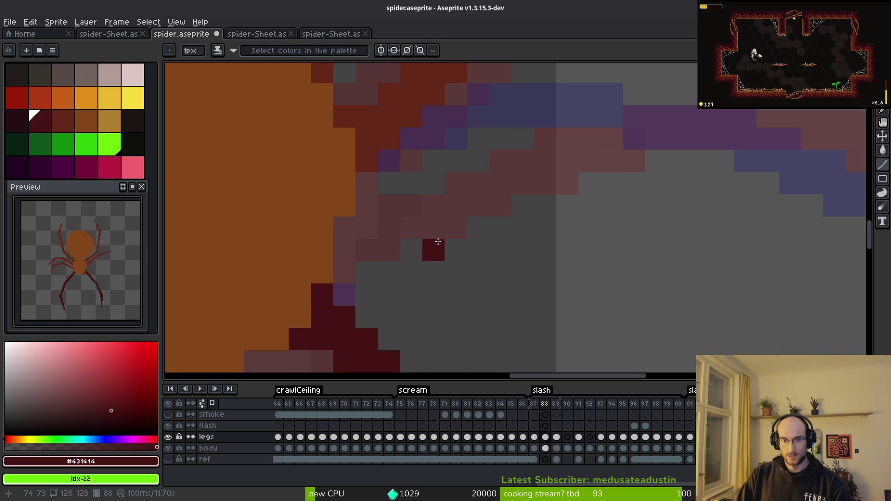
drag(335, 254, 580, 181)
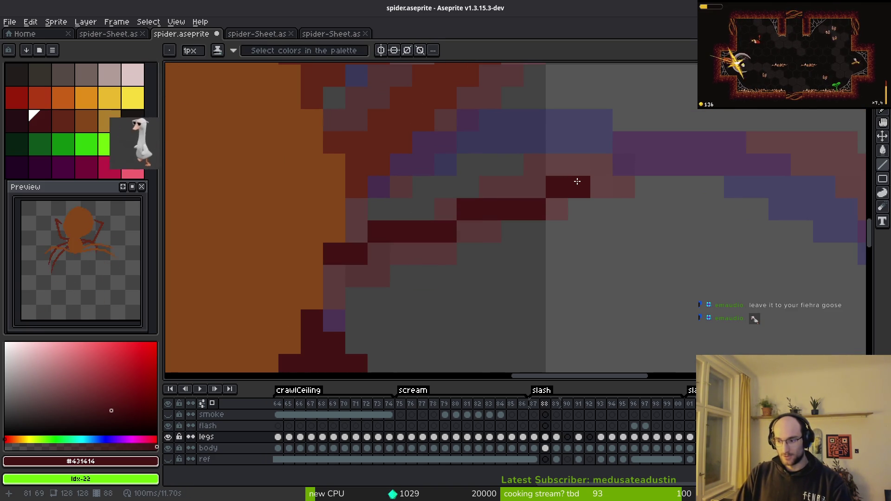
click(540, 193)
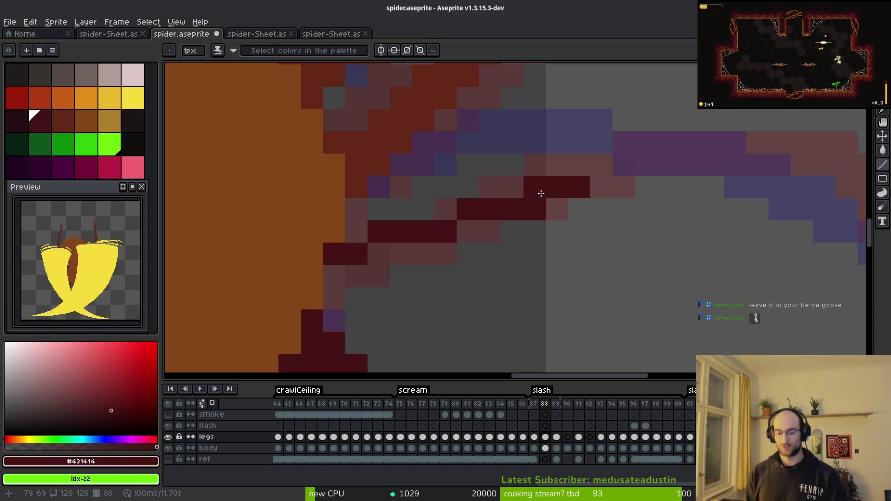
scroll(542, 193, down, 1)
scroll(432, 304, down, 2)
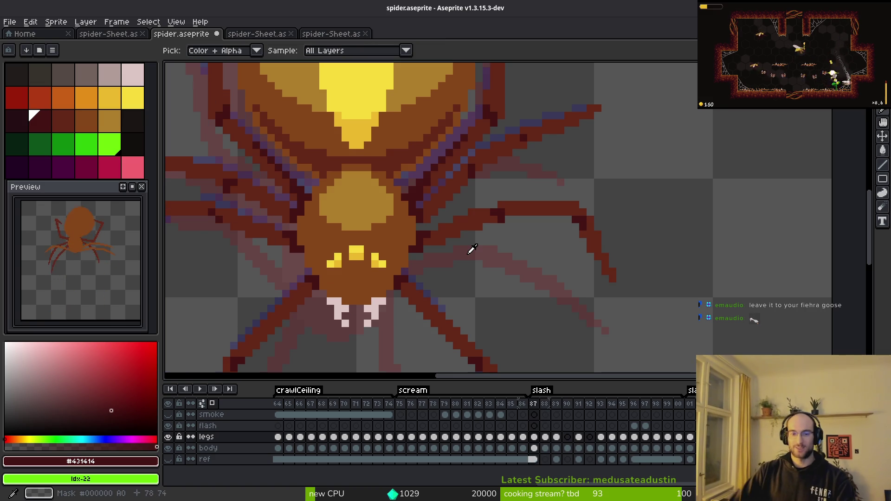
click(472, 241)
Step: Undo the stray pixel and place a dark #431414 pixel on the leg line instead
key(ctrl+z)
click(442, 229)
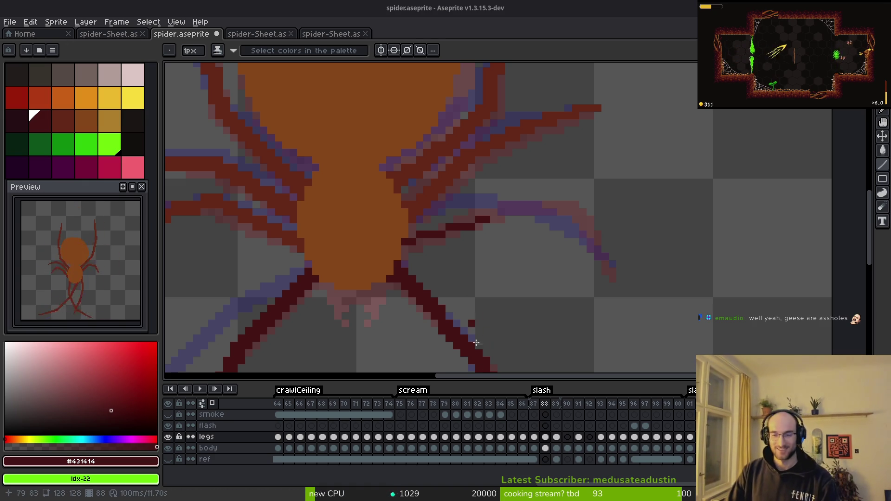
Step: Draw the first two dark line segments of the right middle leg, rising up-right from its base
drag(447, 259, 481, 271)
key(l)
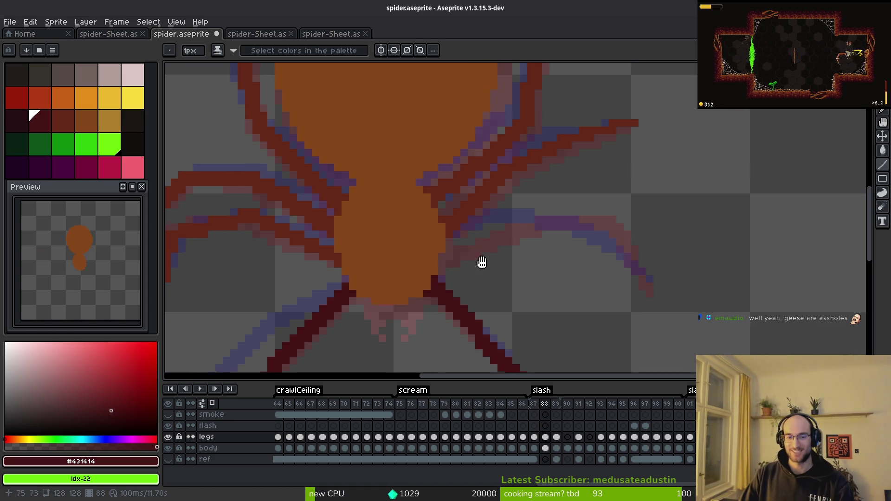
scroll(469, 268, up, 1)
scroll(485, 274, up, 2)
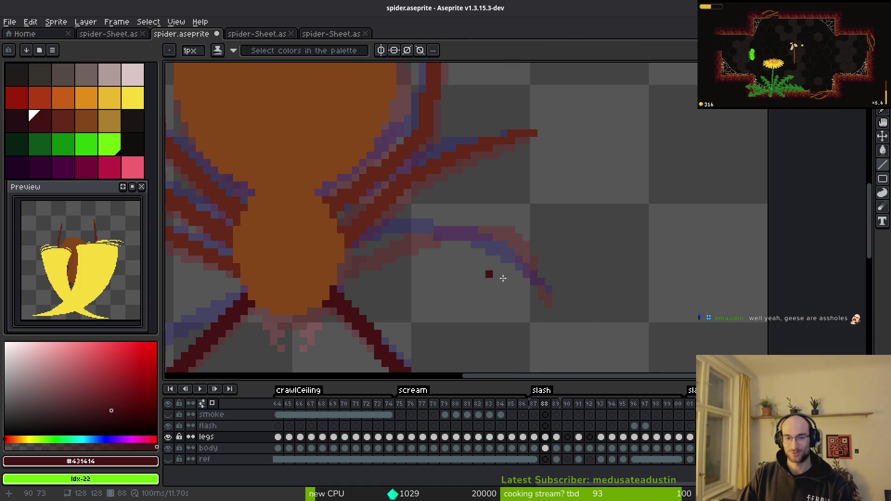
scroll(476, 283, left, 3)
scroll(497, 272, left, 3)
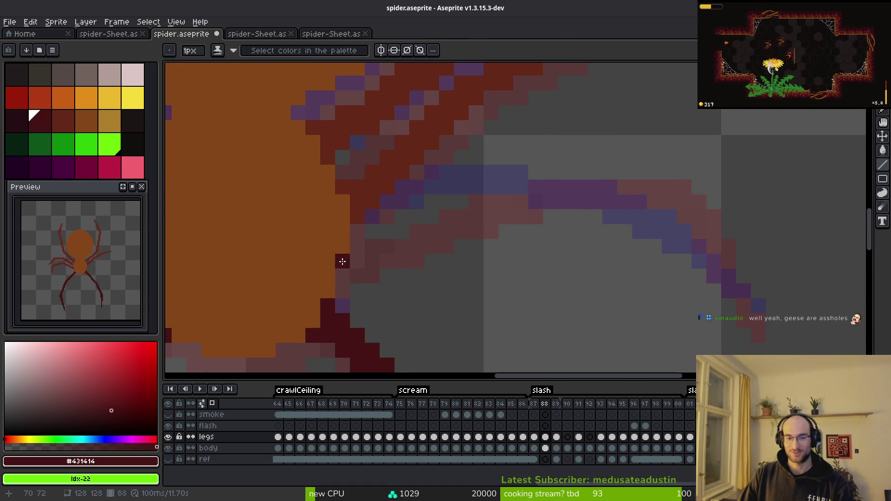
mouse_move(342, 263)
mouse_down()
mouse_move(500, 203)
mouse_move(540, 221)
mouse_move(364, 241)
mouse_move(506, 231)
mouse_move(513, 204)
mouse_move(499, 201)
mouse_move(522, 209)
mouse_move(355, 233)
mouse_move(332, 274)
mouse_move(358, 247)
mouse_move(487, 195)
mouse_up()
mouse_move(373, 236)
mouse_down()
mouse_move(454, 199)
mouse_move(523, 201)
mouse_up()
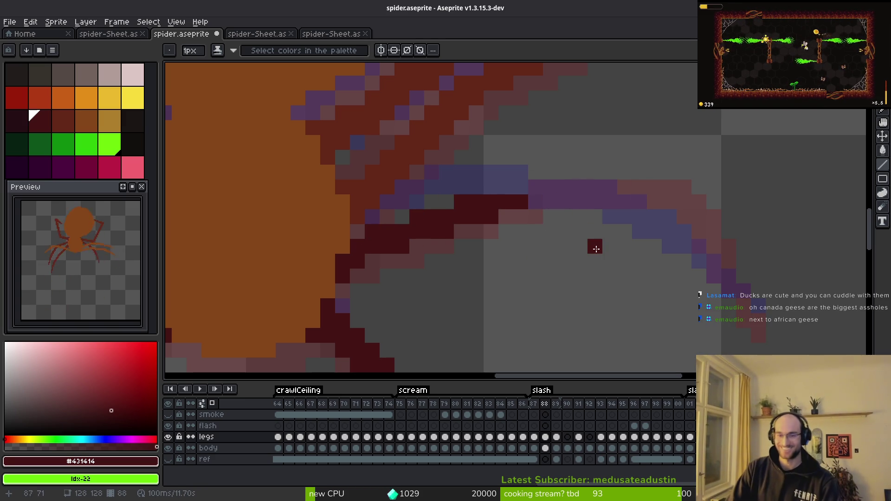
Step: Extend the leg line further right with a tip pixel, then compare against frames 86 and 87
scroll(557, 218, right, 1)
scroll(557, 218, up, 1)
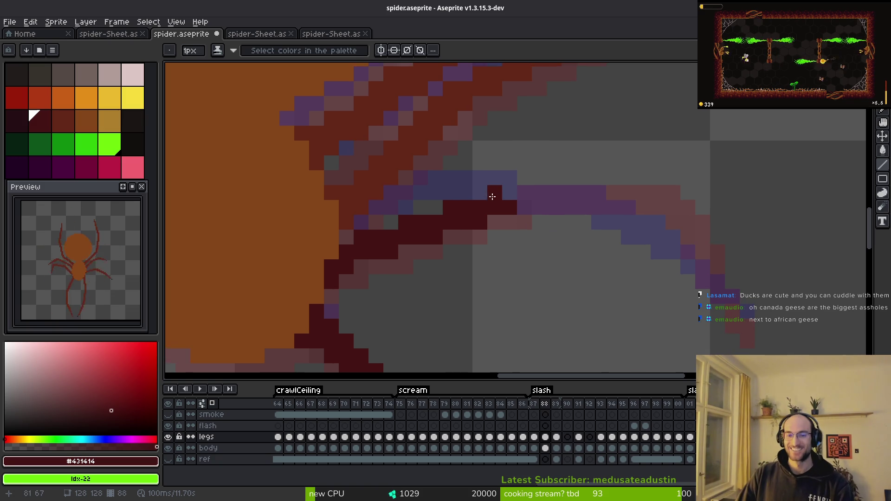
mouse_move(492, 197)
mouse_down()
mouse_move(632, 191)
mouse_move(626, 173)
mouse_move(650, 179)
mouse_up()
click(664, 240)
scroll(663, 240, right, 2)
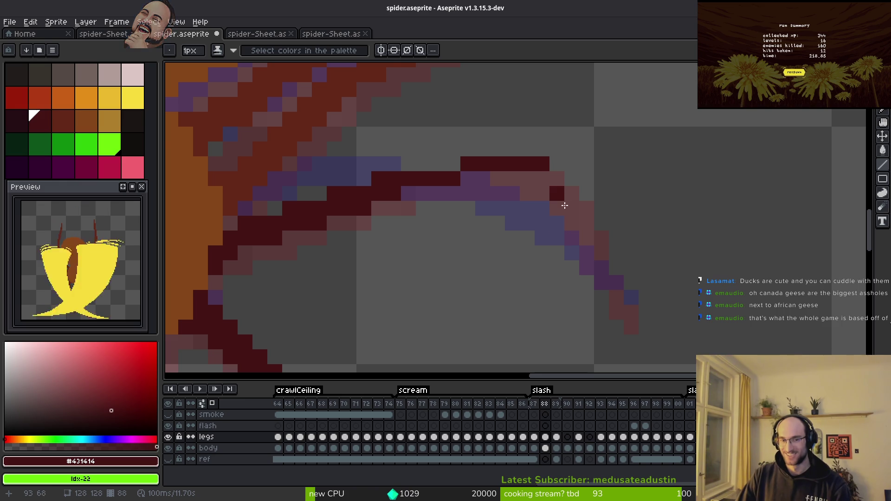
scroll(557, 193, down, 2)
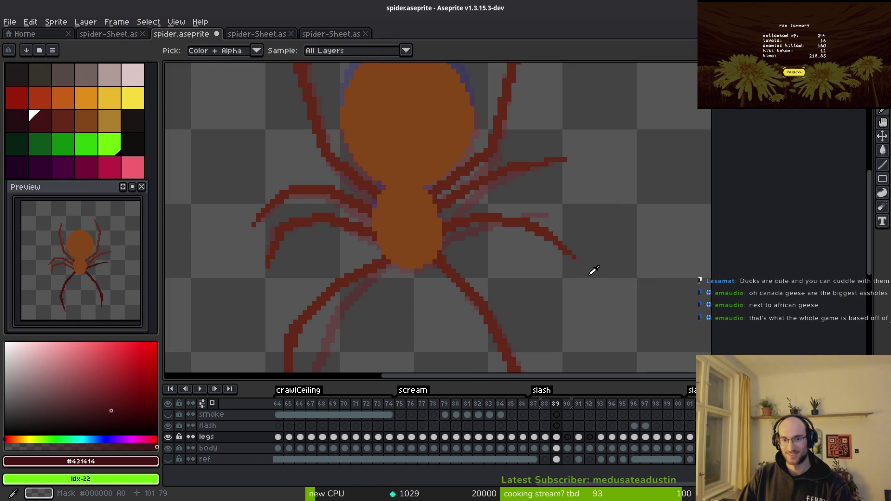
key(Left)
key(Left)
key(Left)
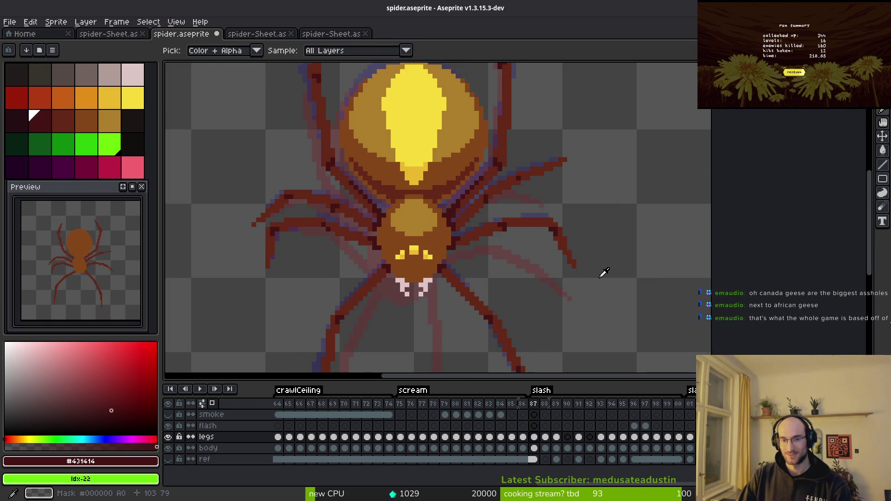
key(Right)
key(Right)
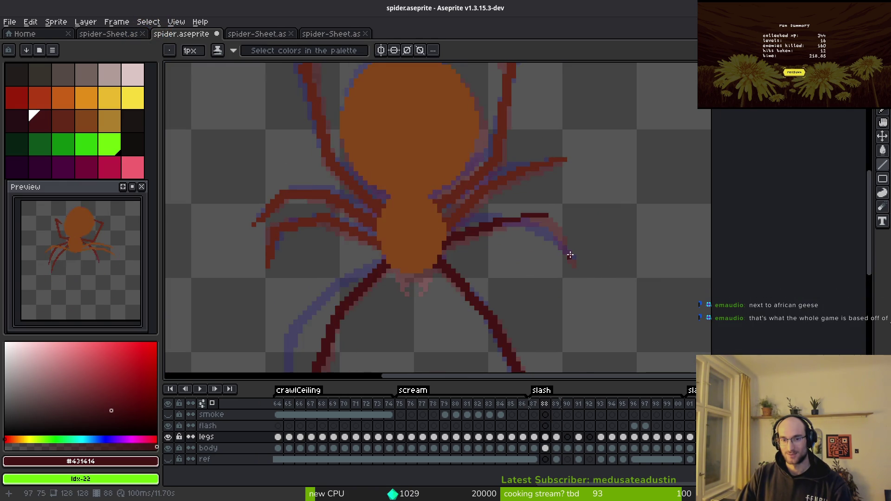
scroll(563, 252, up, 3)
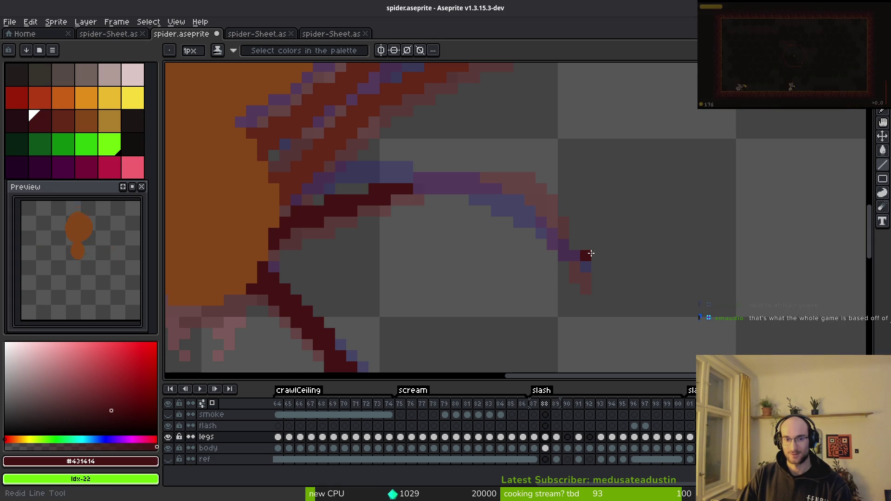
Step: Thicken the dark stroke along the top of the leg arch, extending it rightward
drag(396, 178, 519, 166)
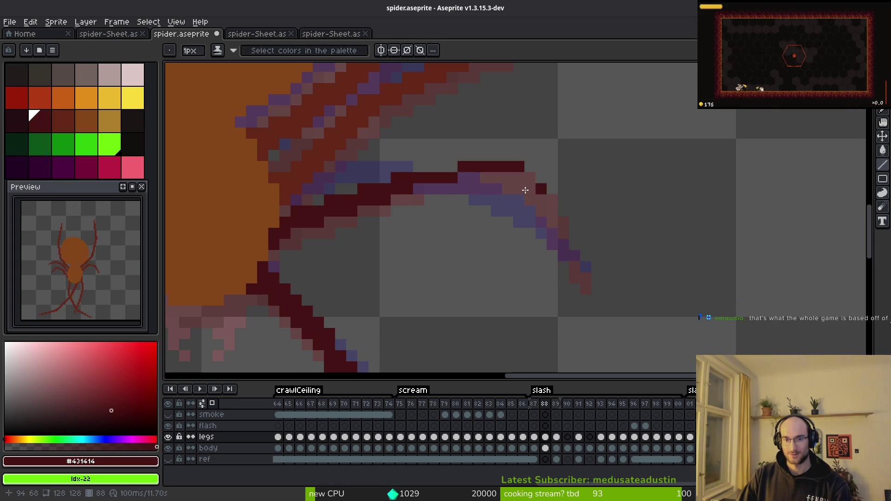
key(e)
drag(464, 167, 563, 167)
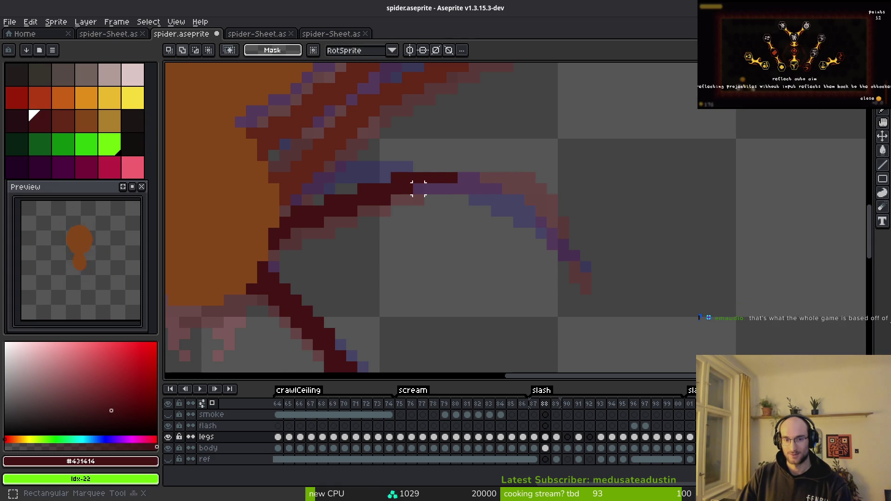
key(b)
shift+click(484, 173)
drag(484, 167, 464, 167)
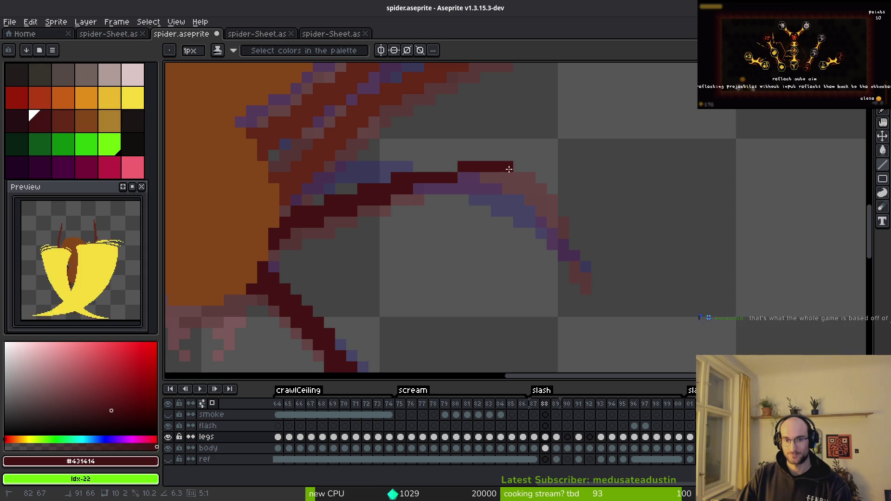
drag(419, 188, 485, 176)
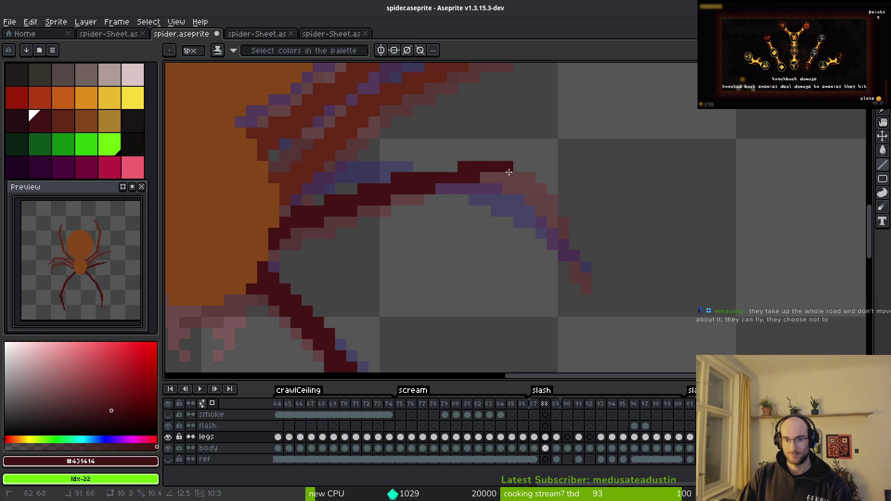
click(496, 177)
click(485, 178)
click(508, 179)
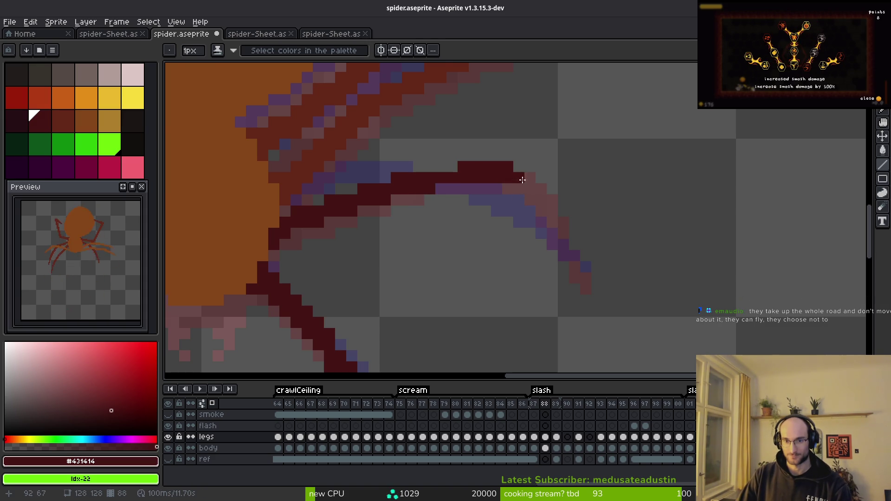
Step: Check the next frame, then shift the upper right leg section one pixel left and down
key(alt)
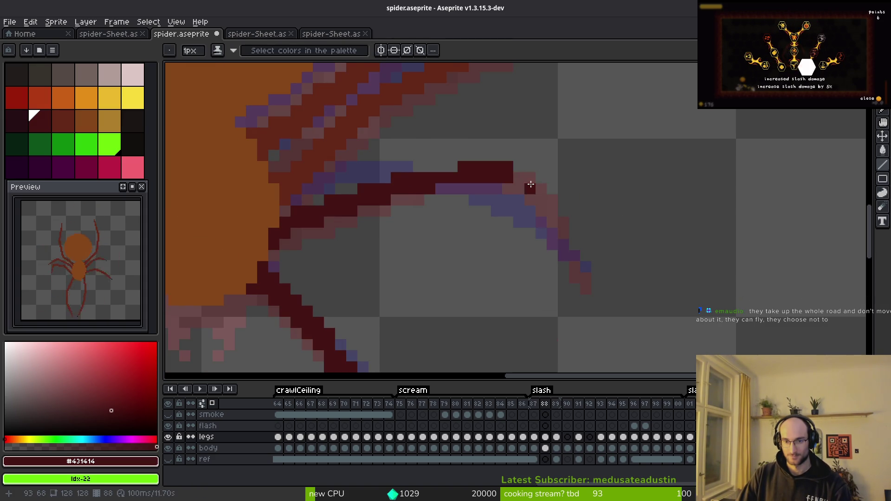
key(Right)
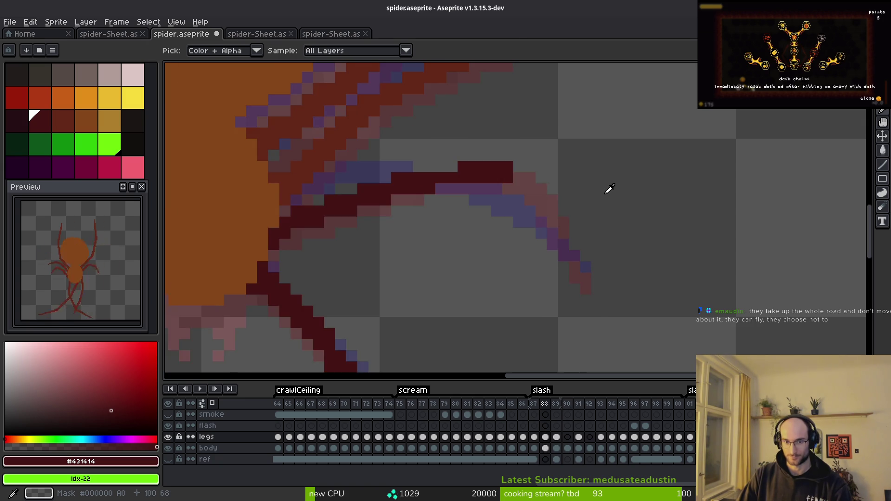
key(Left)
key(b)
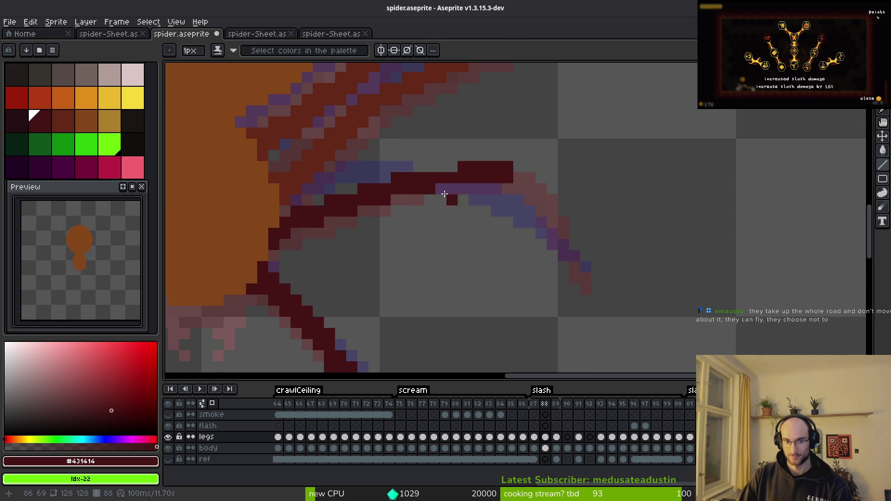
scroll(438, 186, up, 3)
key(m)
mouse_move(348, 116)
mouse_down()
mouse_move(521, 199)
mouse_move(608, 212)
mouse_up()
key(Left)
key(Left)
key(Left)
key(Down)
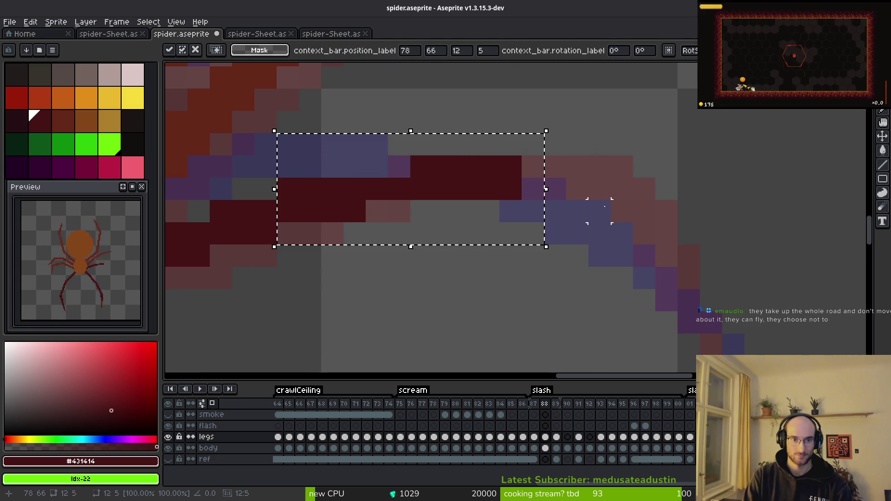
scroll(577, 188, down, 2)
key(ctrl+d)
Step: Repaint the shifted leg in dark red, filling gaps and adding a straight line along its top
key(b)
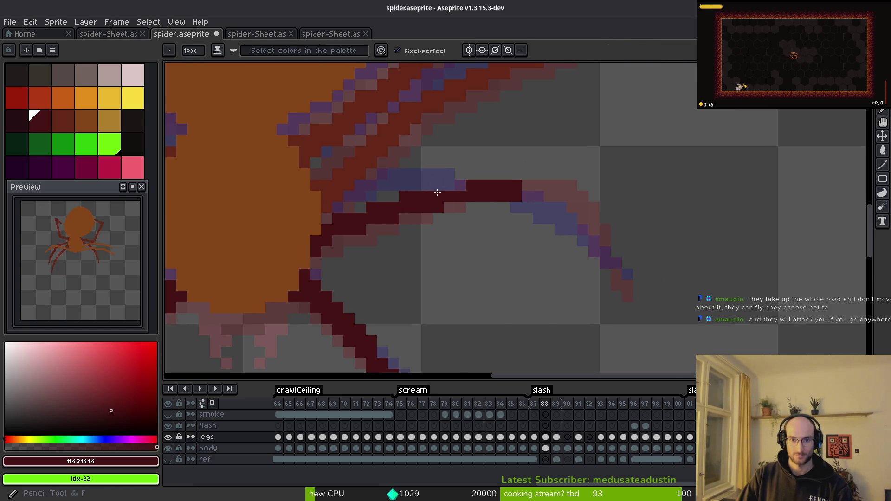
click(450, 188)
click(460, 186)
drag(541, 213, 506, 205)
click(504, 188)
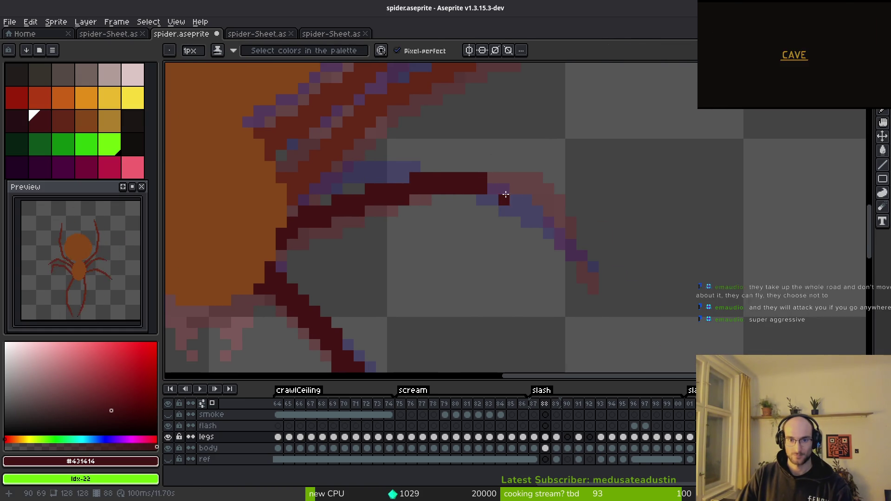
key(z)
click(493, 188)
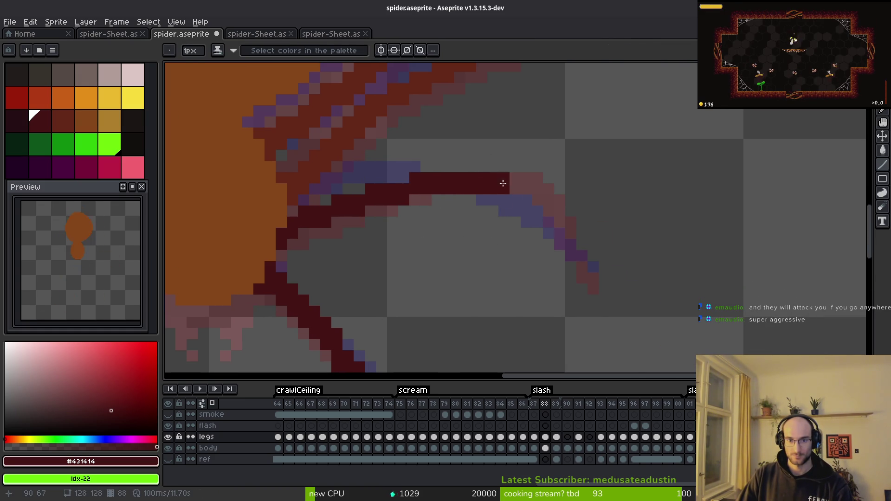
click(493, 179)
click(481, 167)
drag(471, 166, 537, 166)
Step: Erase the leg's extra top row, fill its lower rows and extend it diagonally down the arc
key(f)
key(e)
click(470, 166)
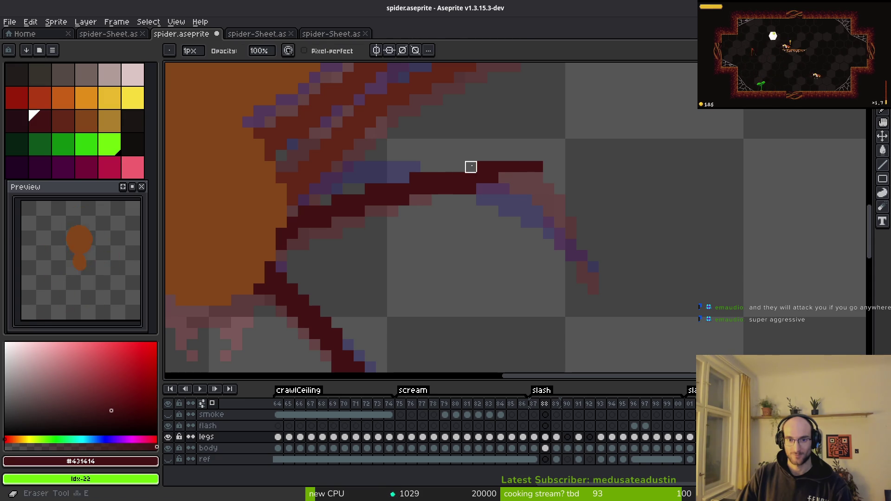
key(f)
key(e)
drag(480, 166, 539, 166)
key(f)
mouse_move(473, 188)
mouse_down()
mouse_move(511, 178)
mouse_move(586, 268)
mouse_move(529, 178)
mouse_up()
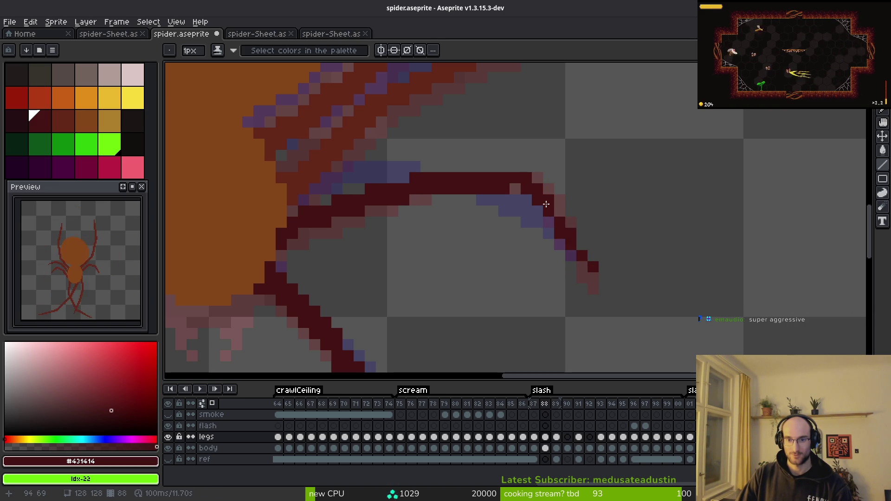
mouse_move(513, 193)
mouse_down()
mouse_move(576, 253)
mouse_move(551, 220)
mouse_up()
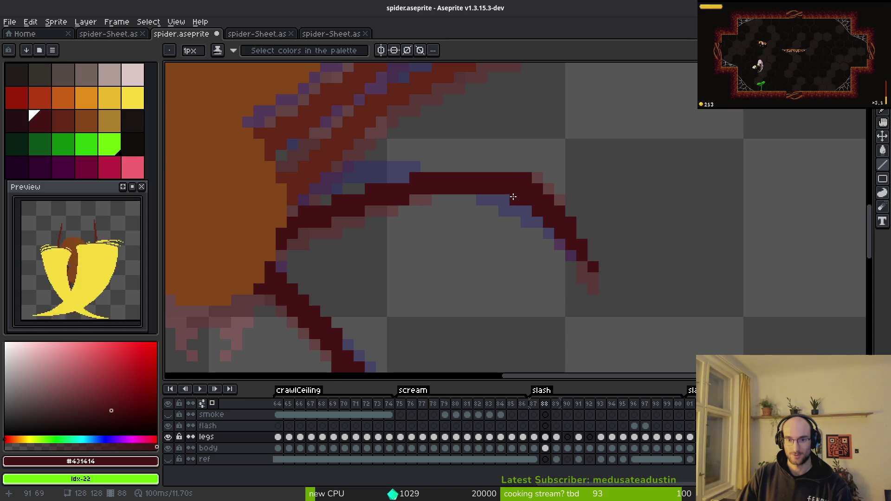
key(b)
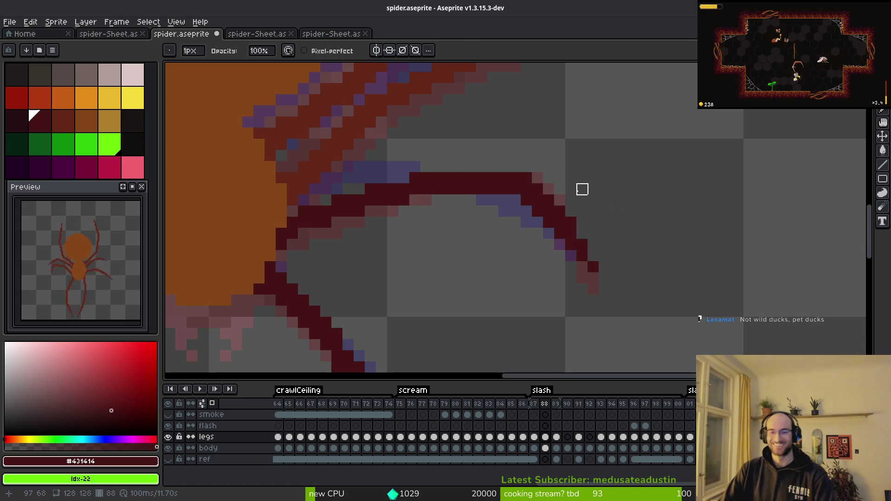
Step: Darken the leftover pink and blue pixels at the arc's end, undoing stray strokes
key(m)
scroll(559, 187, up, 1)
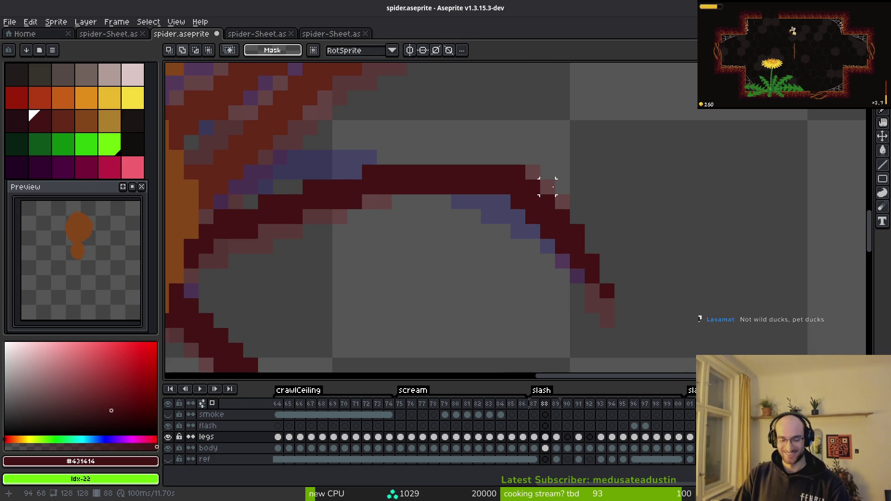
key(b)
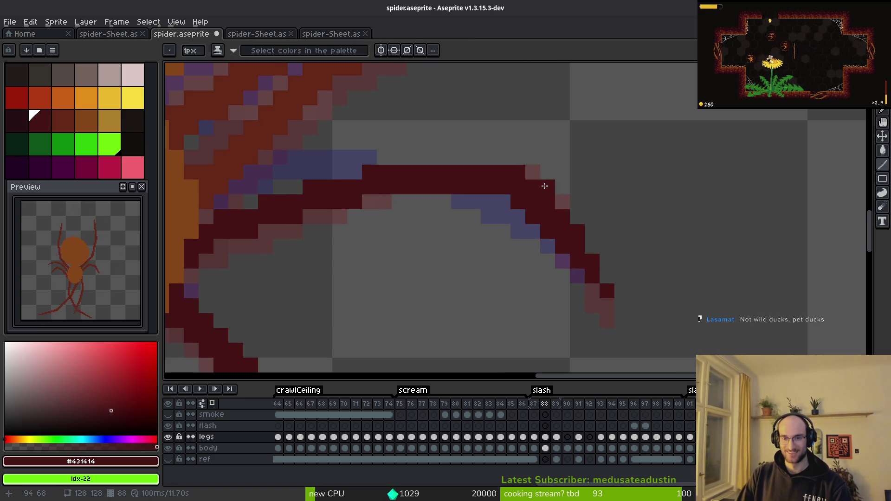
click(532, 172)
mouse_move(499, 248)
mouse_down()
mouse_move(526, 246)
mouse_move(556, 266)
mouse_move(561, 239)
mouse_up()
key(ctrl+z)
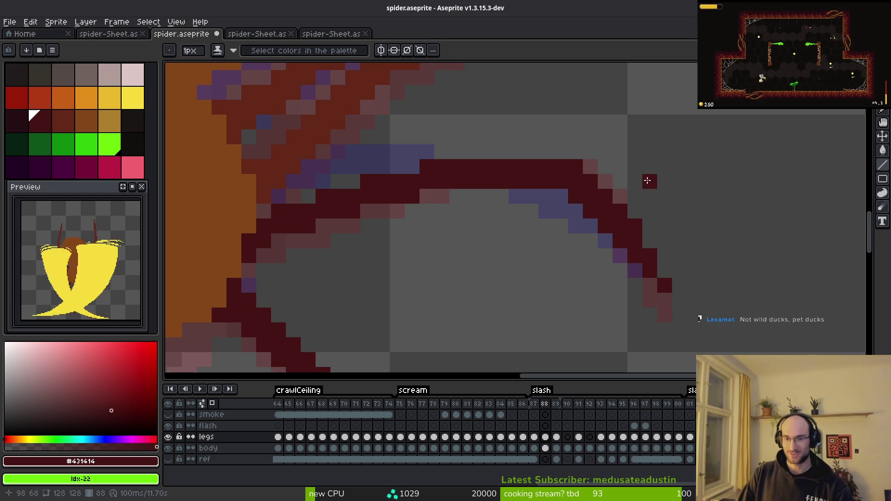
click(571, 206)
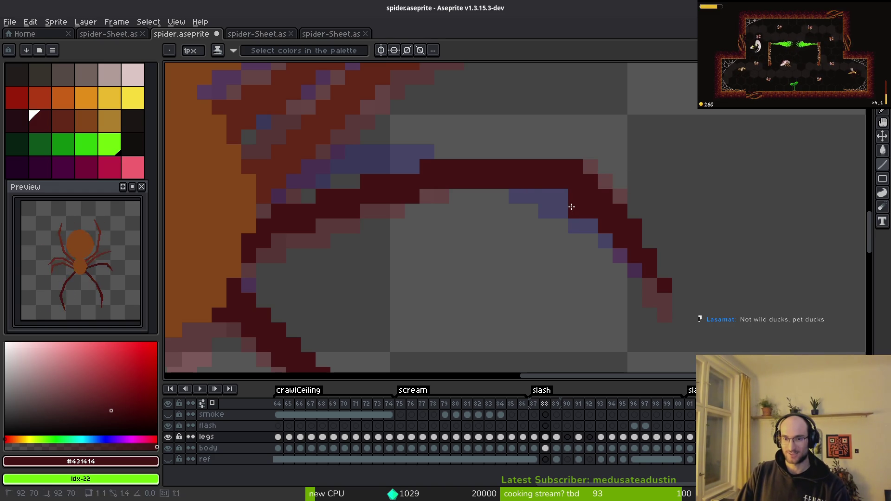
drag(571, 206, 561, 196)
key(ctrl+z)
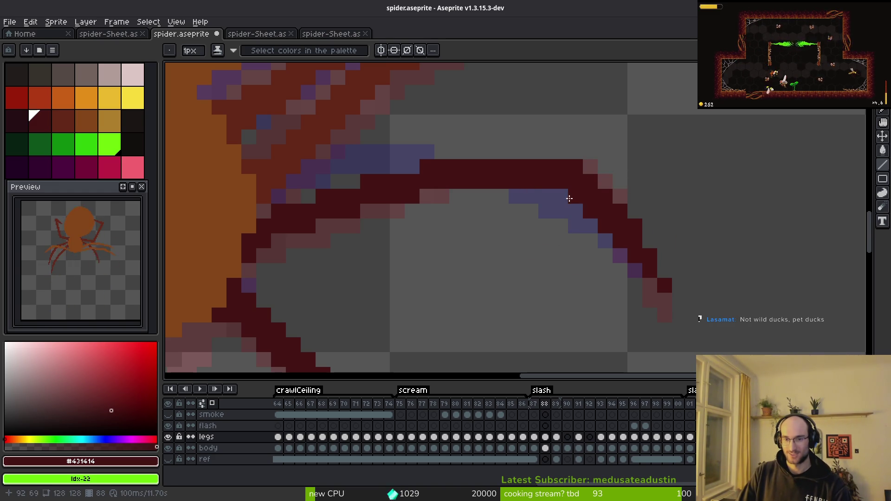
click(561, 200)
Step: Zoom out and back in to review the finished curved right leg
scroll(561, 236, down, 4)
scroll(560, 290, up, 3)
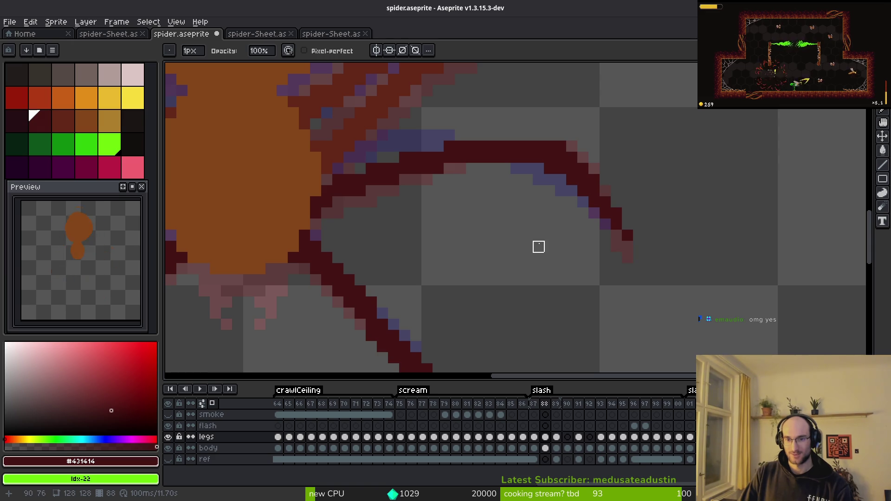
scroll(539, 247, down, 3)
scroll(539, 249, up, 1)
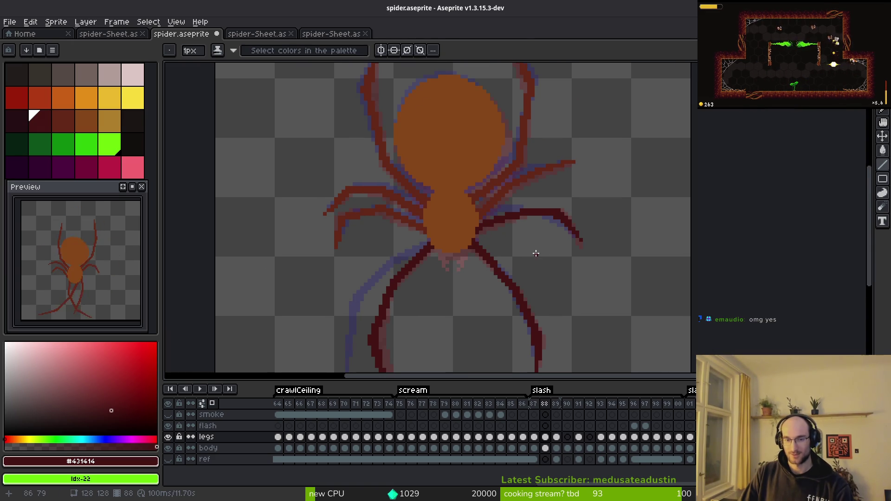
scroll(517, 253, up, 1)
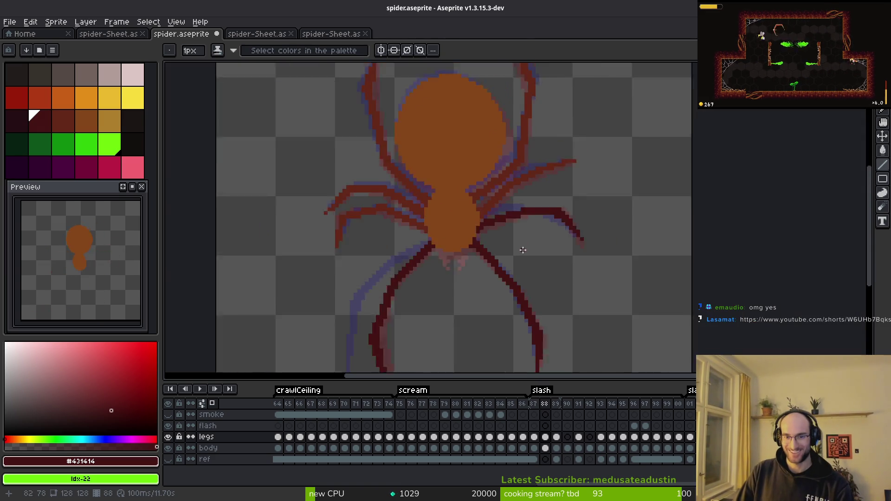
scroll(522, 249, down, 1)
scroll(530, 253, up, 4)
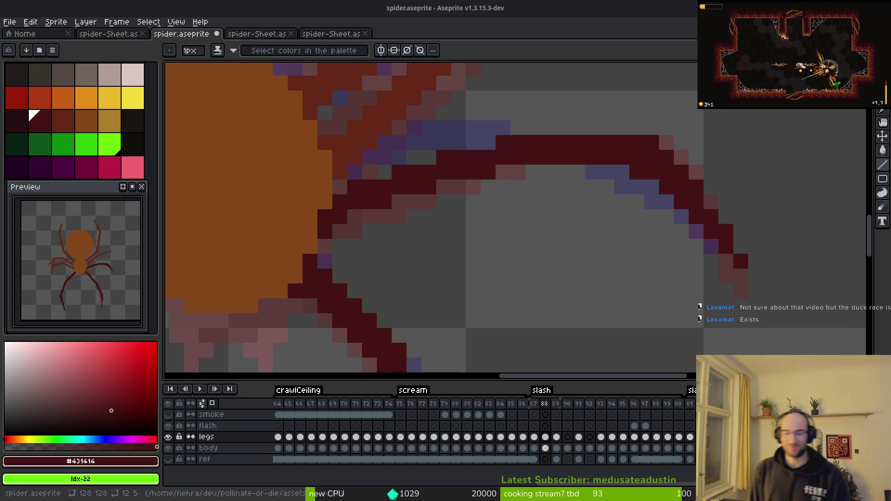
scroll(577, 199, left, 3)
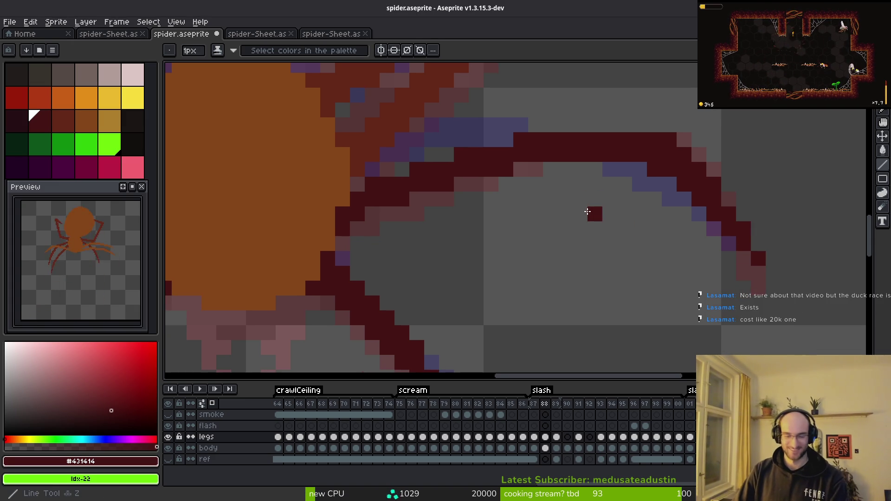
scroll(513, 261, down, 2)
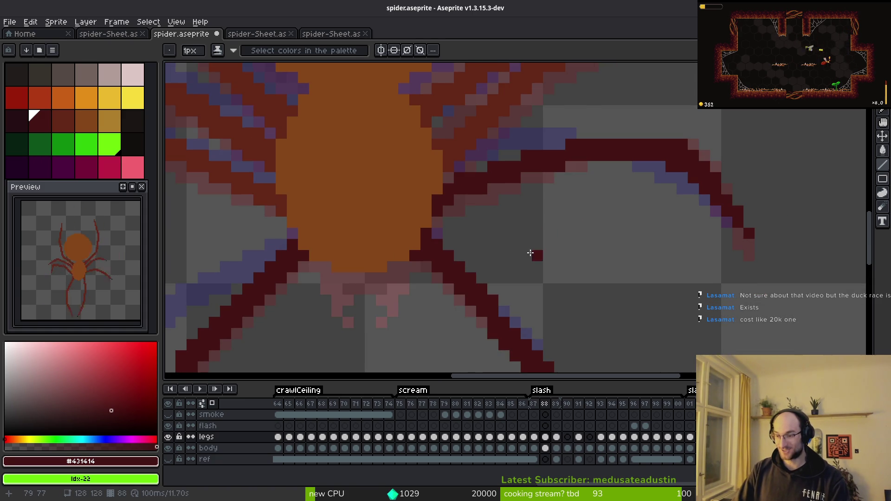
scroll(531, 253, down, 2)
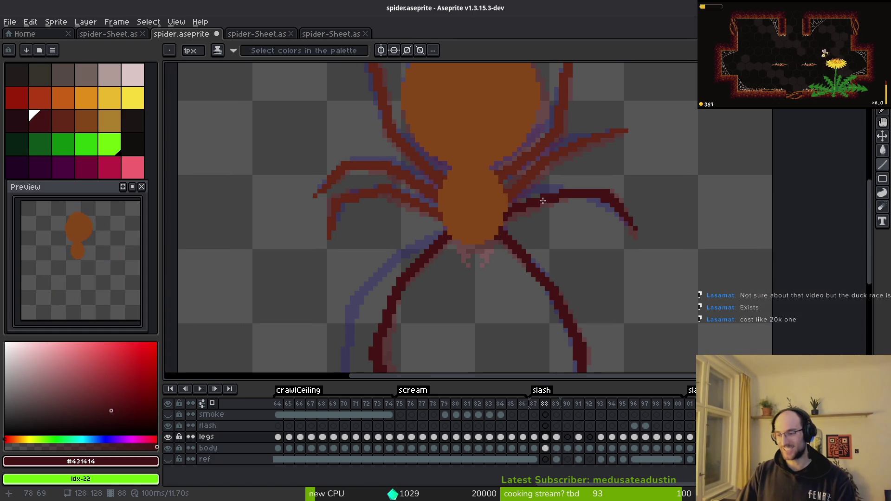
scroll(533, 233, left, 5)
scroll(626, 248, down, 1)
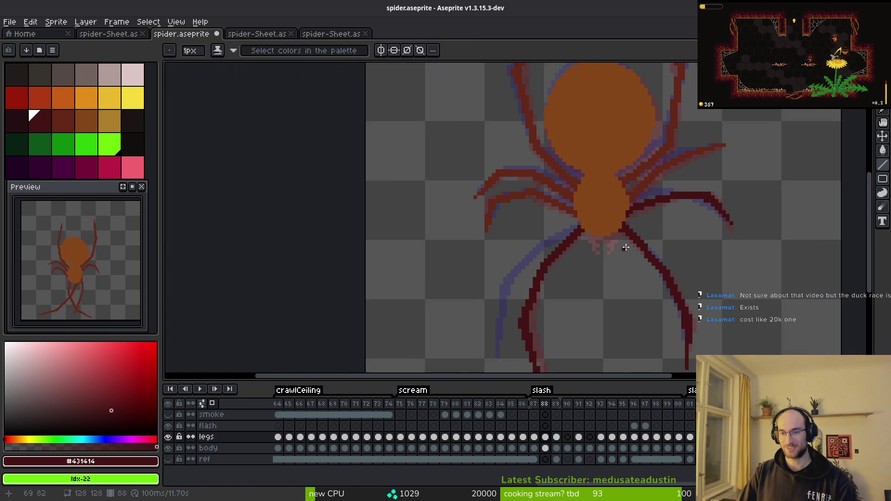
scroll(626, 248, right, 2)
key(Right)
key(alt)
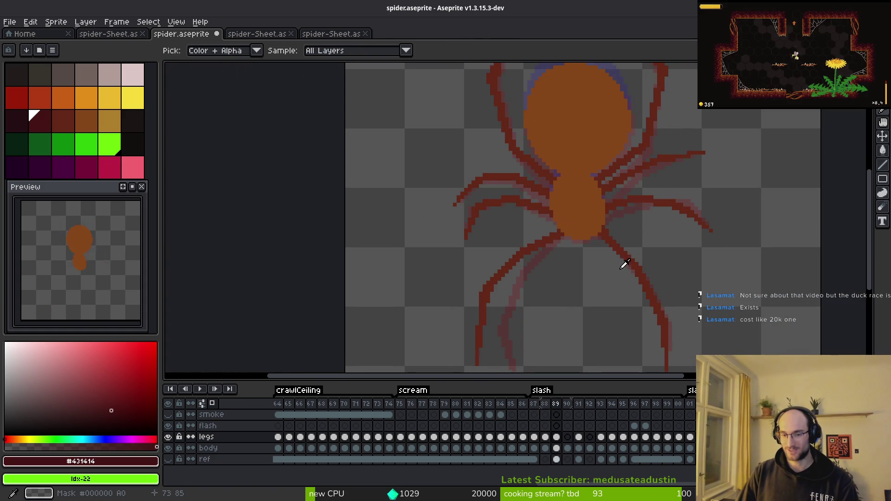
key(Right)
key(Left)
key(Right)
key(Left)
key(Right)
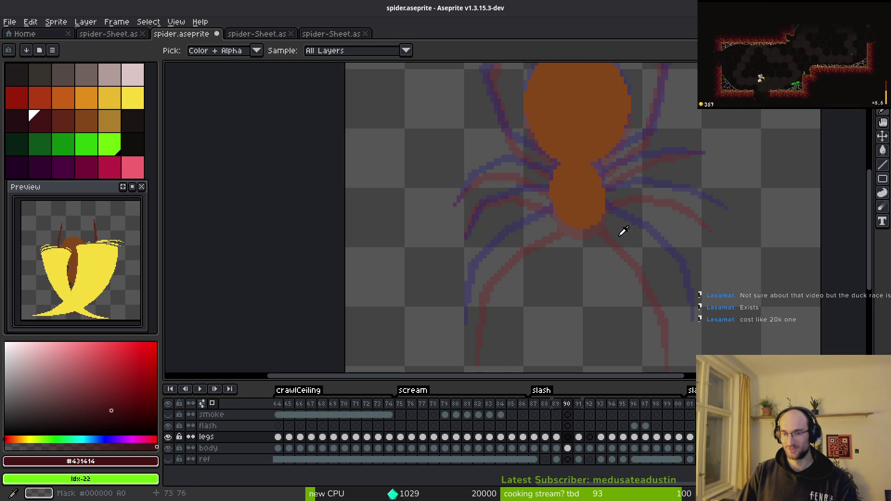
click(621, 243)
scroll(577, 253, right, 4)
scroll(576, 252, down, 2)
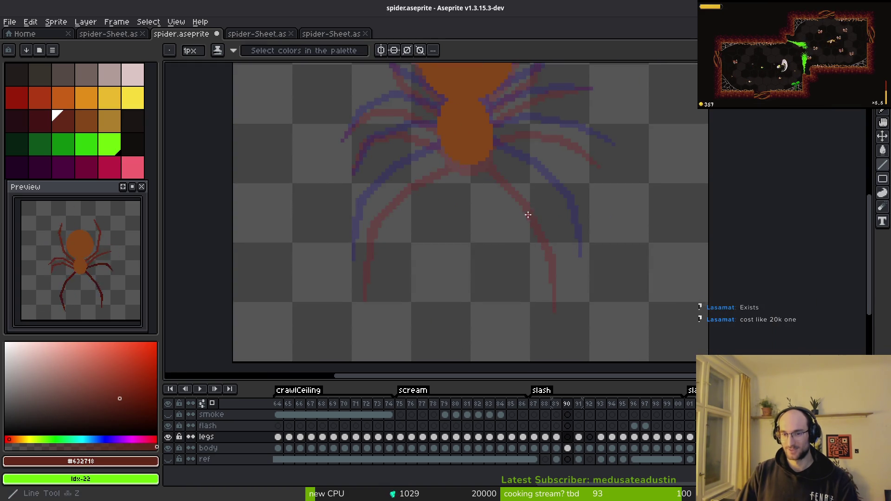
key(alt)
key(Left)
key(Right)
scroll(543, 243, up, 2)
scroll(543, 243, left, 1)
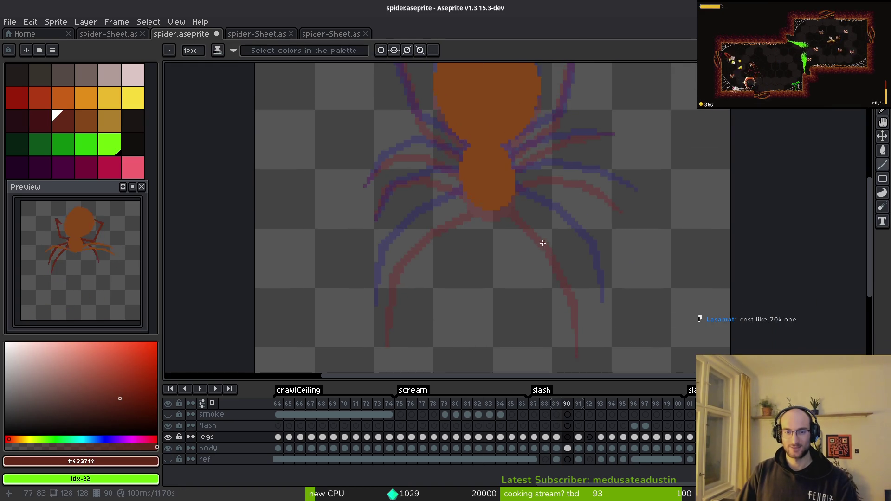
key(alt)
key(Left)
key(Right)
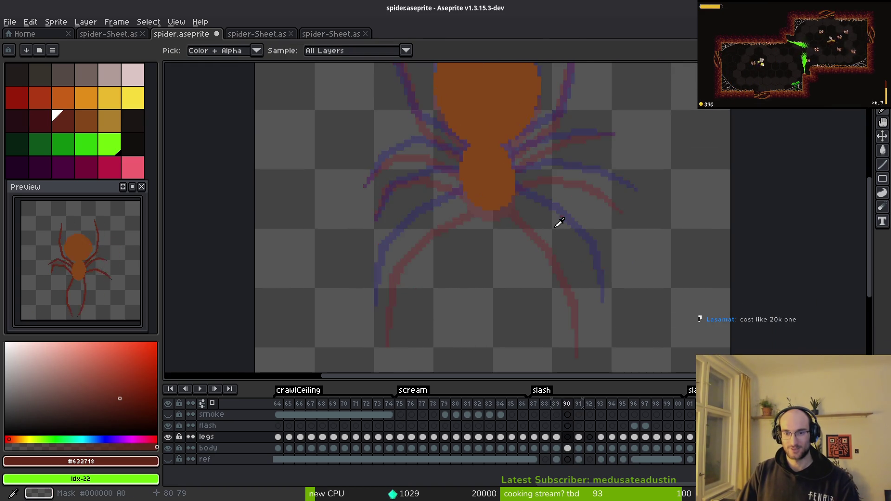
key(Right)
key(Left)
key(Right)
scroll(579, 234, up, 2)
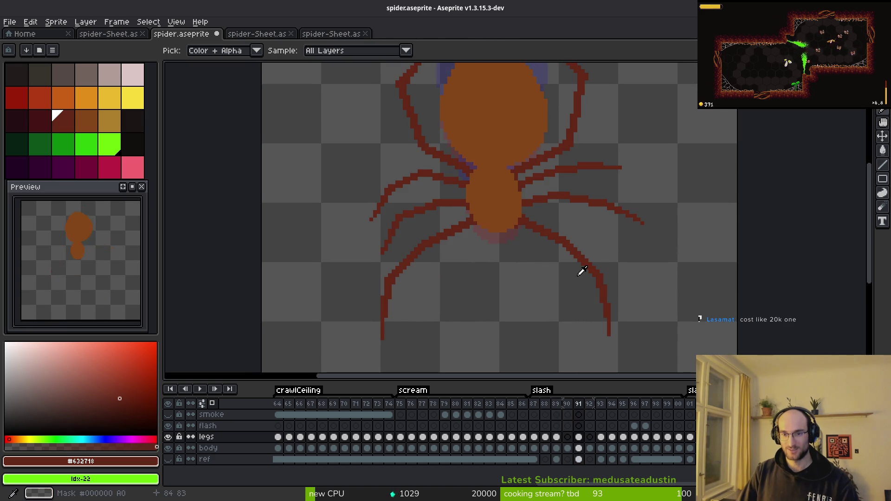
key(Left)
key(Left)
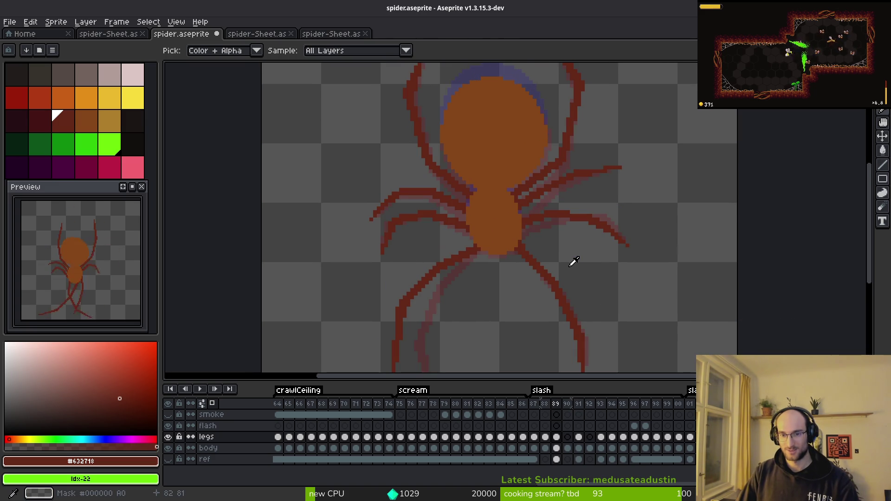
key(Right)
key(Right)
key(Left)
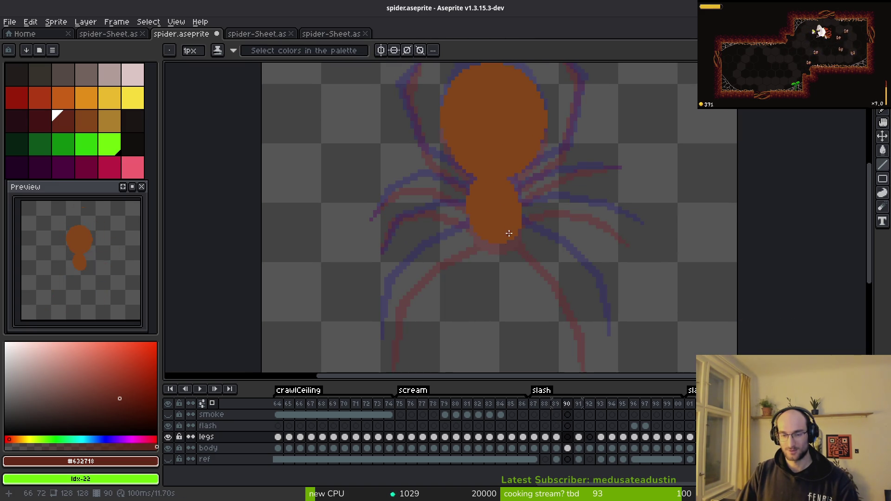
key(Right)
scroll(509, 233, down, 1)
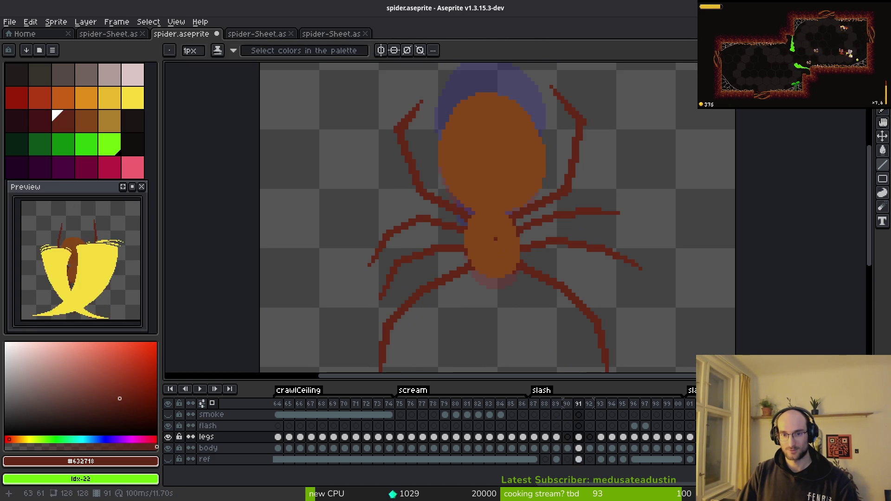
key(Left)
scroll(504, 256, up, 5)
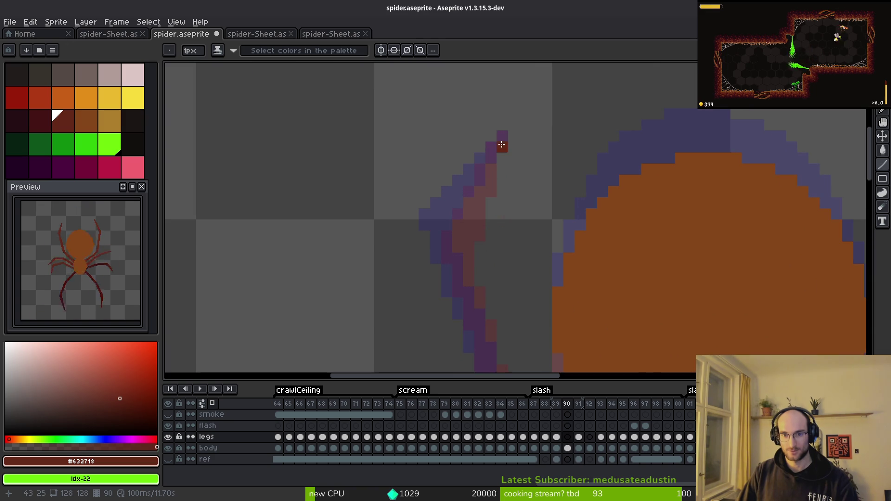
Step: Draw a dark red #632718 line down the upper-left leg and extend it further
mouse_move(502, 144)
mouse_down()
mouse_move(436, 220)
mouse_move(439, 233)
mouse_move(437, 225)
mouse_move(489, 183)
mouse_move(501, 135)
mouse_move(468, 225)
mouse_move(452, 234)
mouse_up()
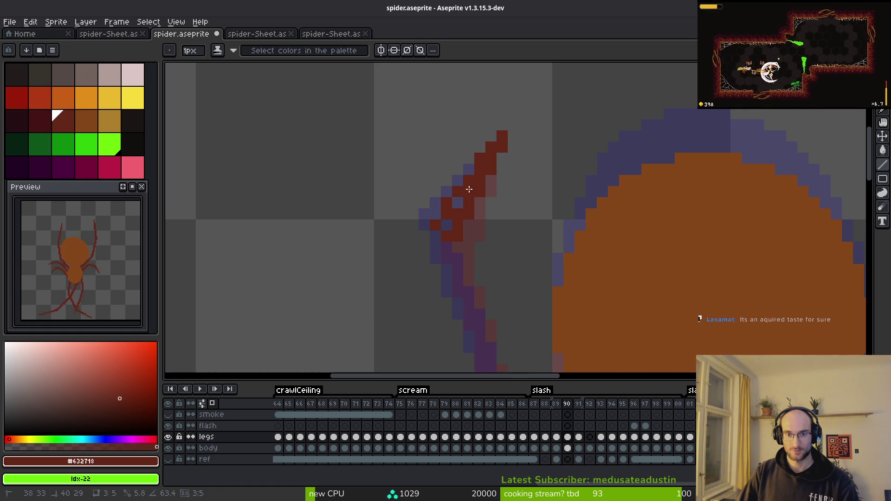
mouse_move(460, 248)
mouse_down()
mouse_move(431, 121)
mouse_move(461, 255)
mouse_move(499, 325)
mouse_up()
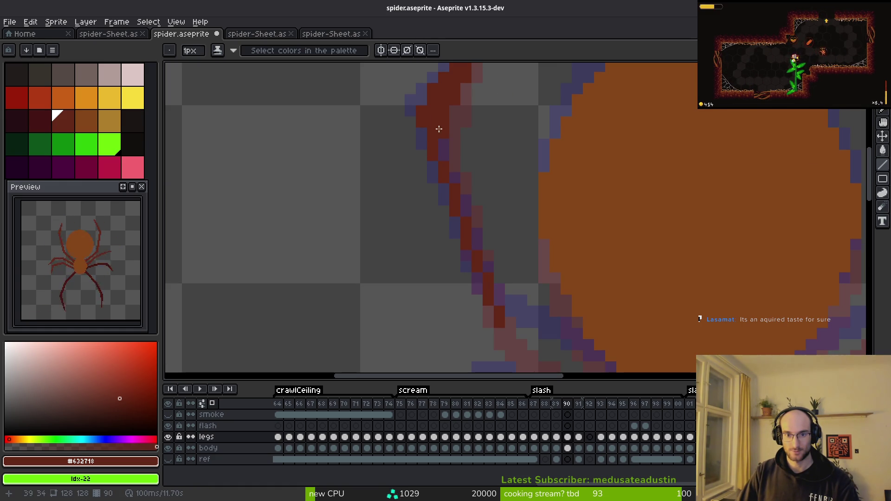
drag(443, 119, 509, 321)
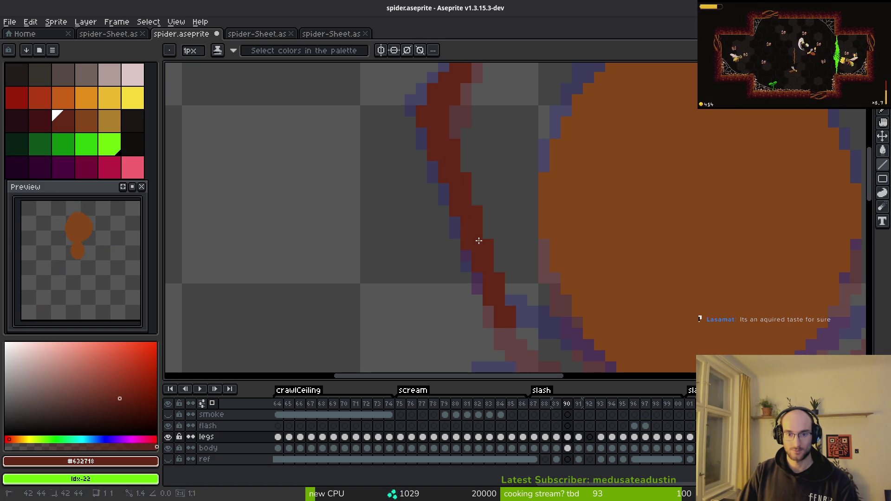
scroll(507, 304, up, 4)
Step: Erase the stray red pixels at the leg tip and along the leg
key(e)
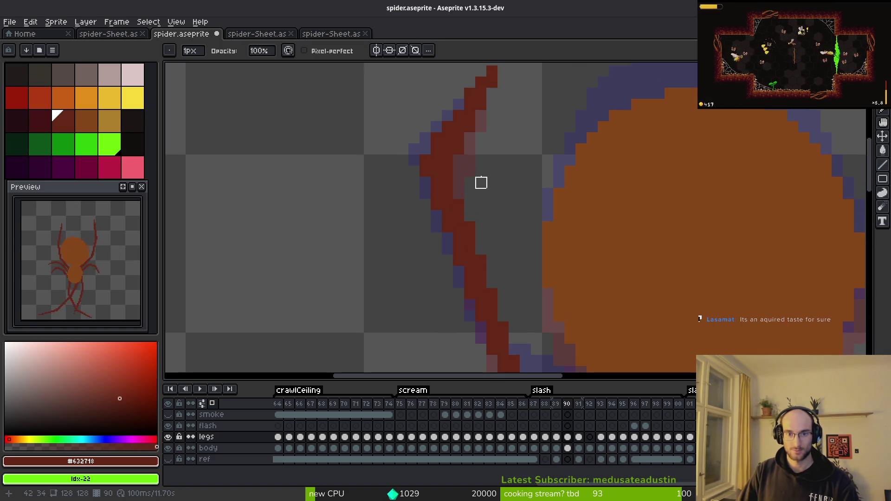
drag(481, 149, 504, 204)
key(f)
key(e)
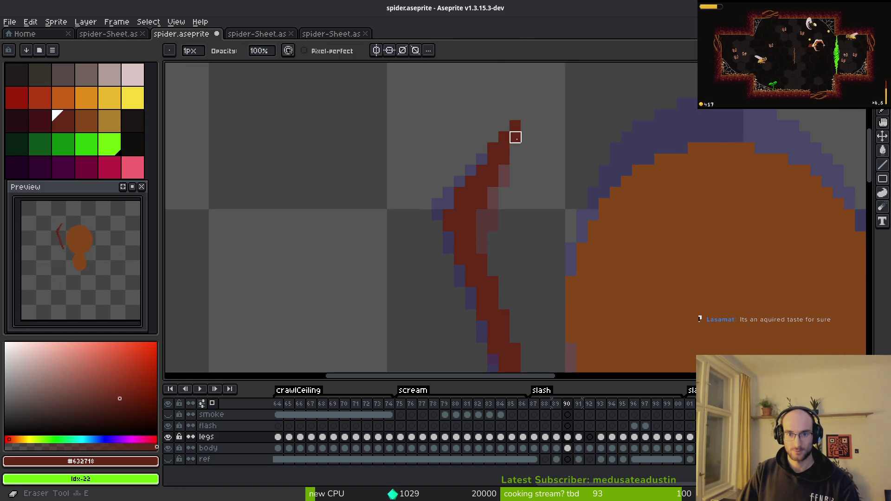
click(515, 136)
click(504, 158)
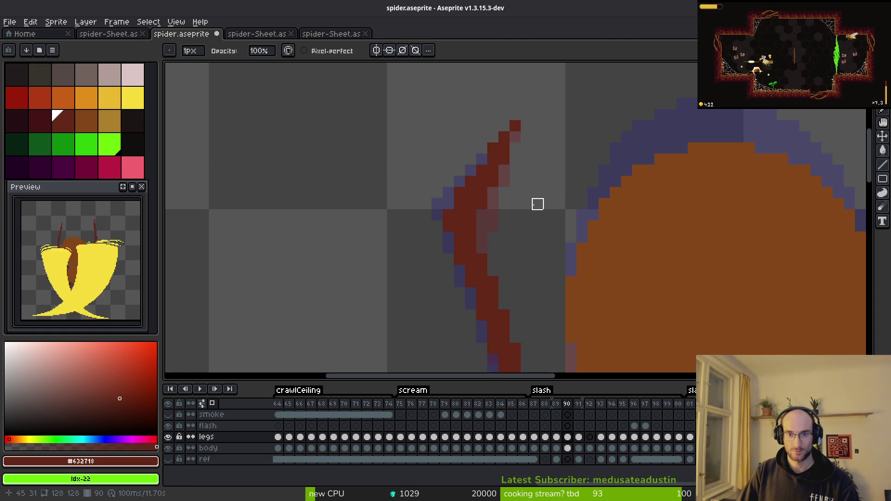
scroll(557, 155, down, 3)
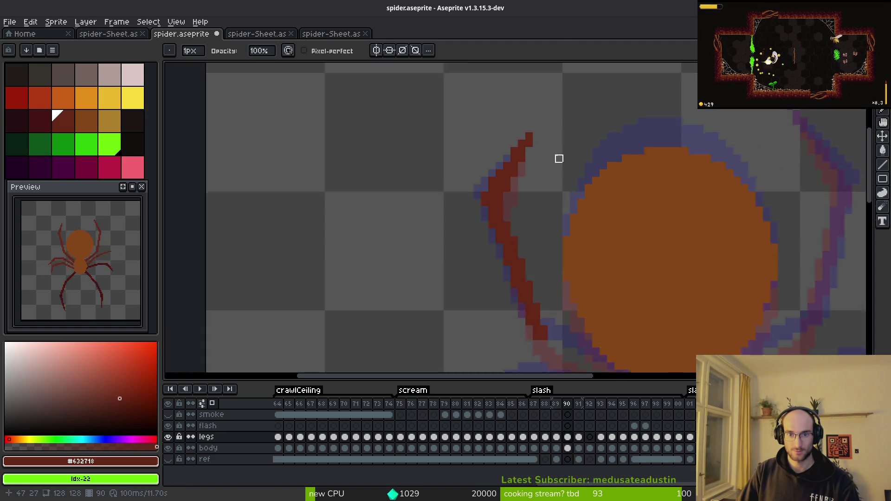
scroll(513, 123, up, 3)
Step: Add the final dark red line segment joining the leg's lower part to the body
drag(557, 177, 506, 79)
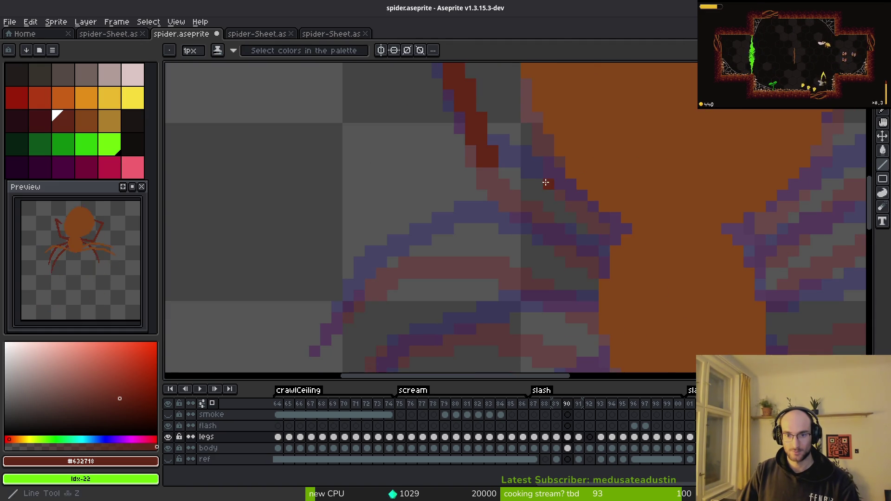
click(615, 239)
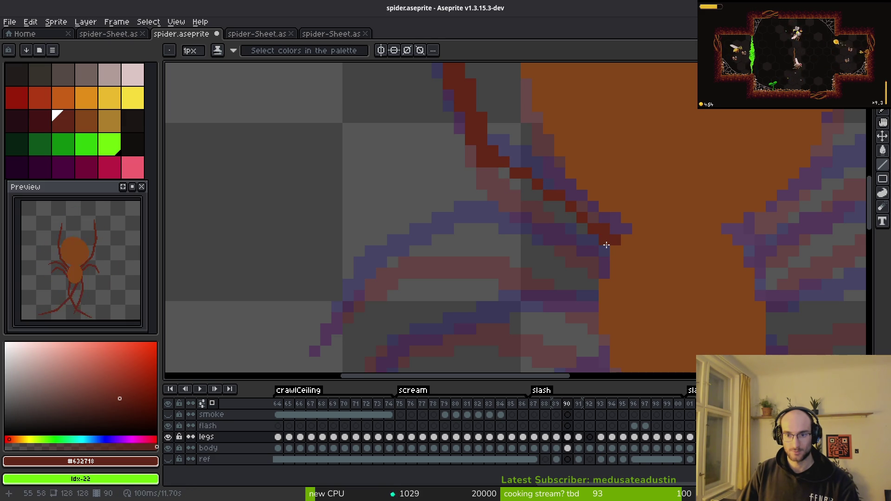
click(485, 162)
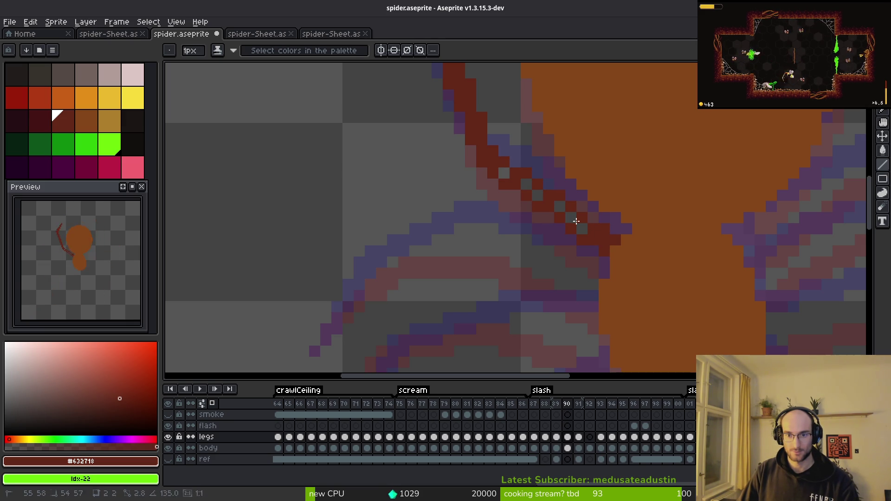
scroll(606, 246, down, 2)
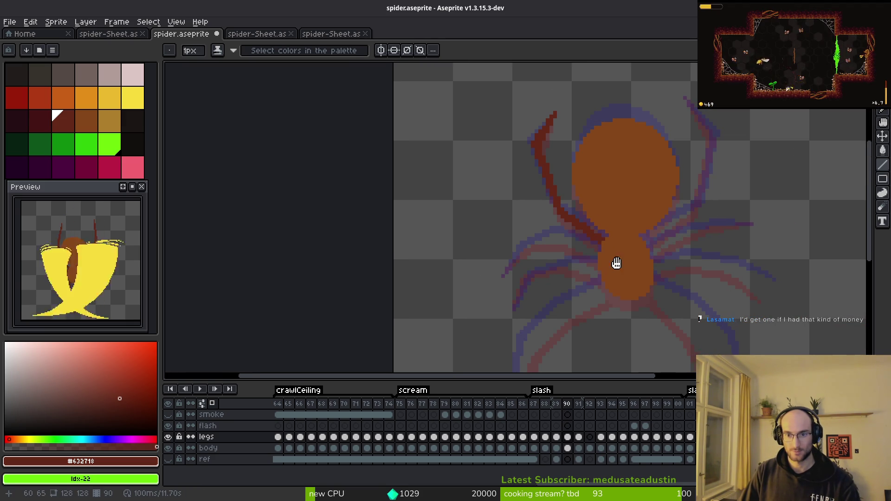
Step: Fill two gaps in the upper-left leg near the body and erase the stray red pixel beside it
scroll(606, 243, up, 2)
right_click(571, 204)
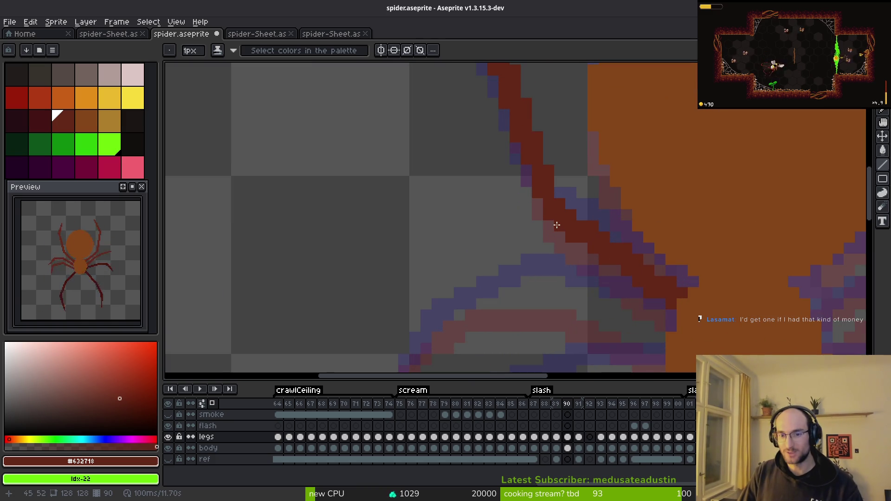
click(549, 225)
click(559, 236)
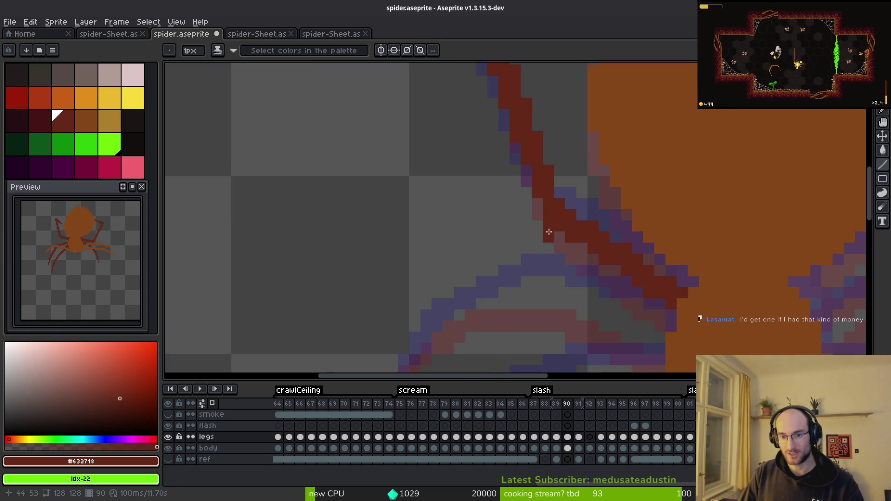
click(573, 206)
right_click(576, 210)
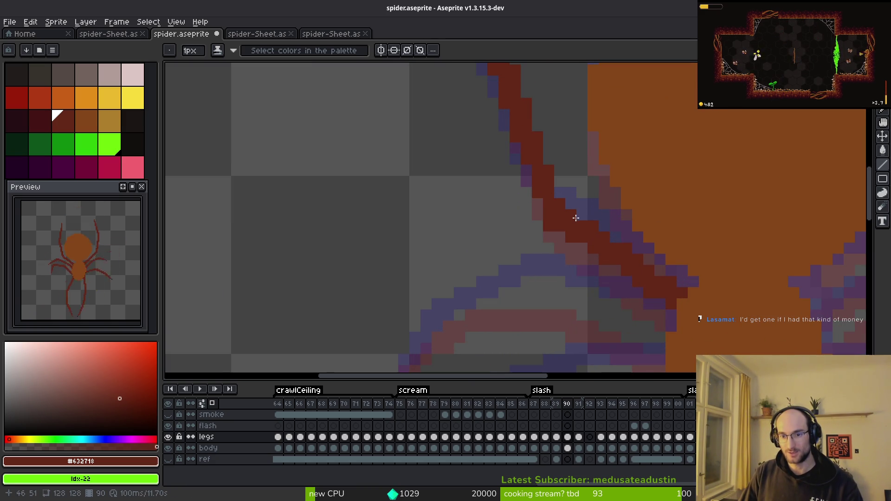
scroll(603, 260, down, 4)
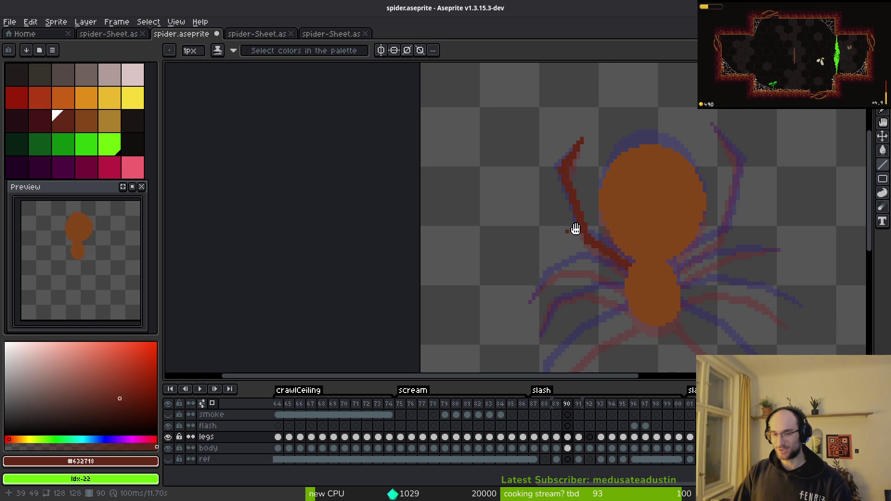
scroll(575, 228, down, 3)
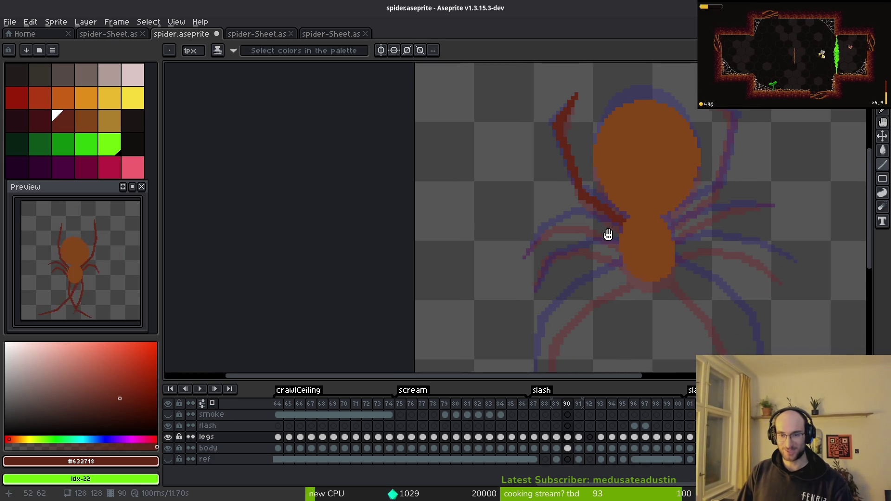
scroll(608, 235, up, 2)
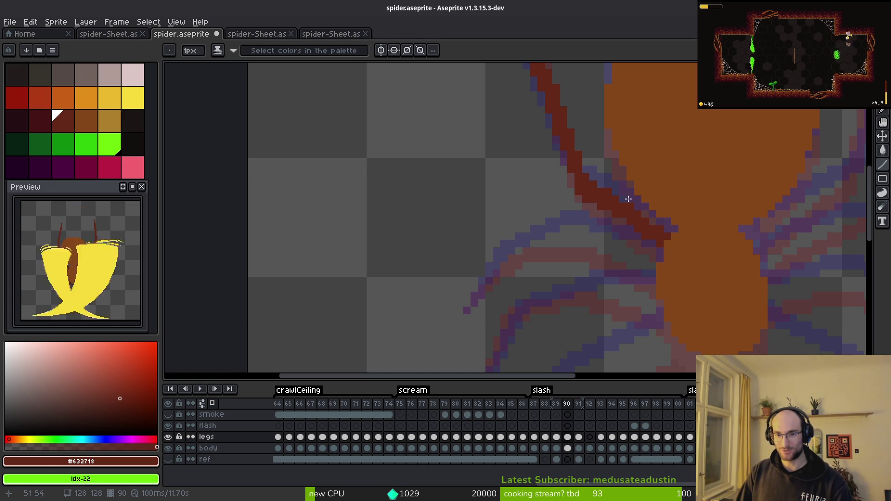
key(b)
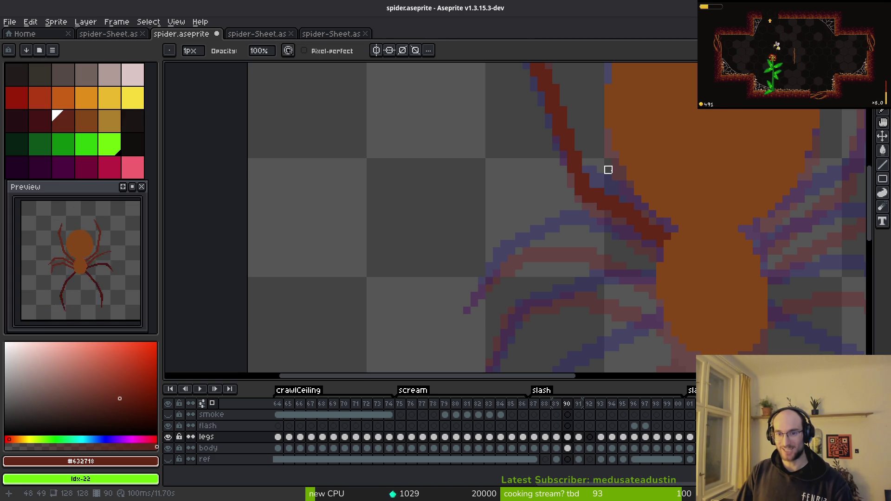
key(l)
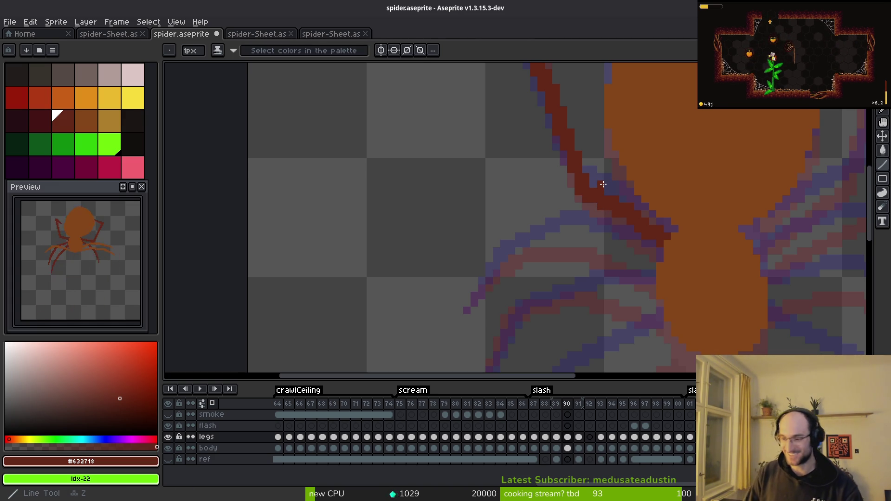